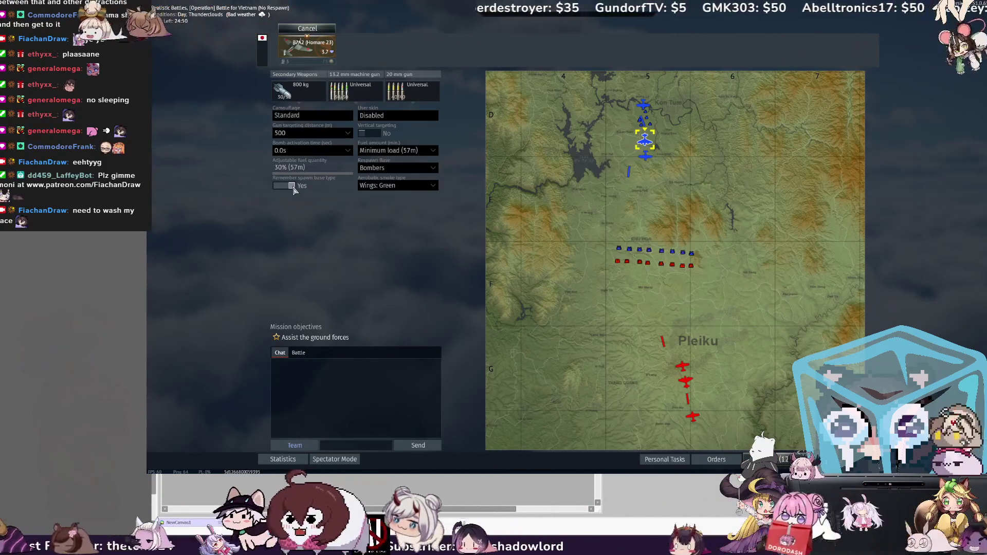
Step: Keep Bombers selected as the respawn base and spawn into the battle
left_click(399, 169)
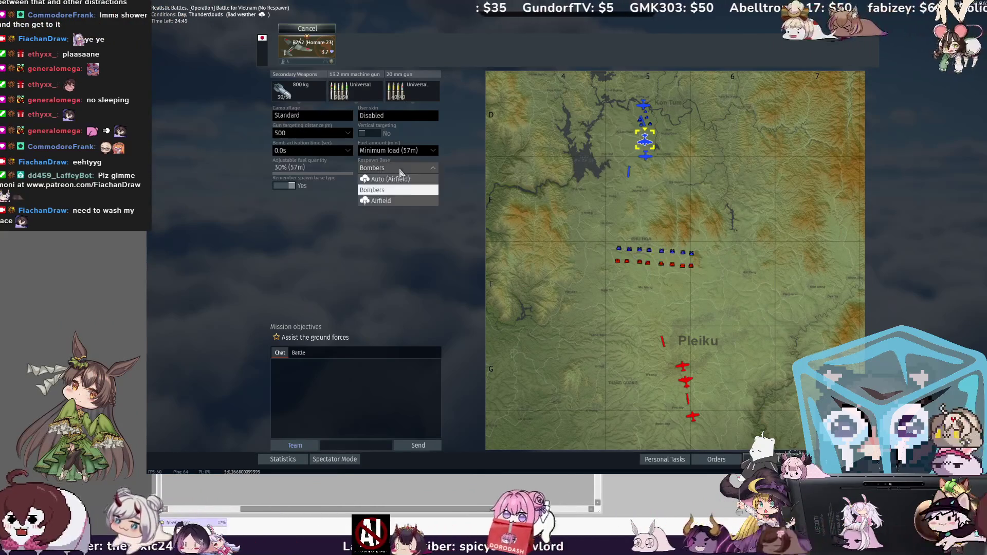
left_click(402, 168)
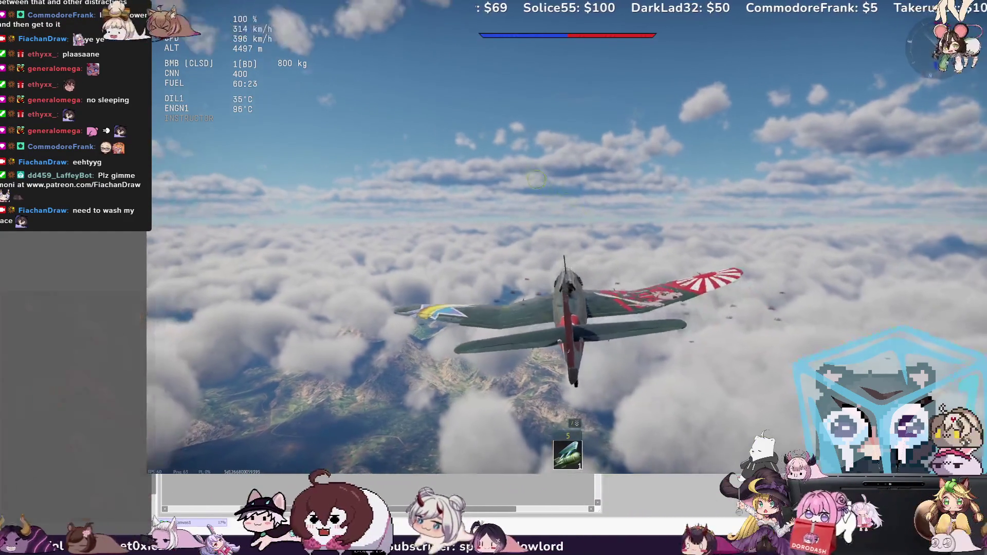
Step: Release the 800 kg bomb, push the engine to emergency power and check the scoreboard while climbing
key("w")
key("space")
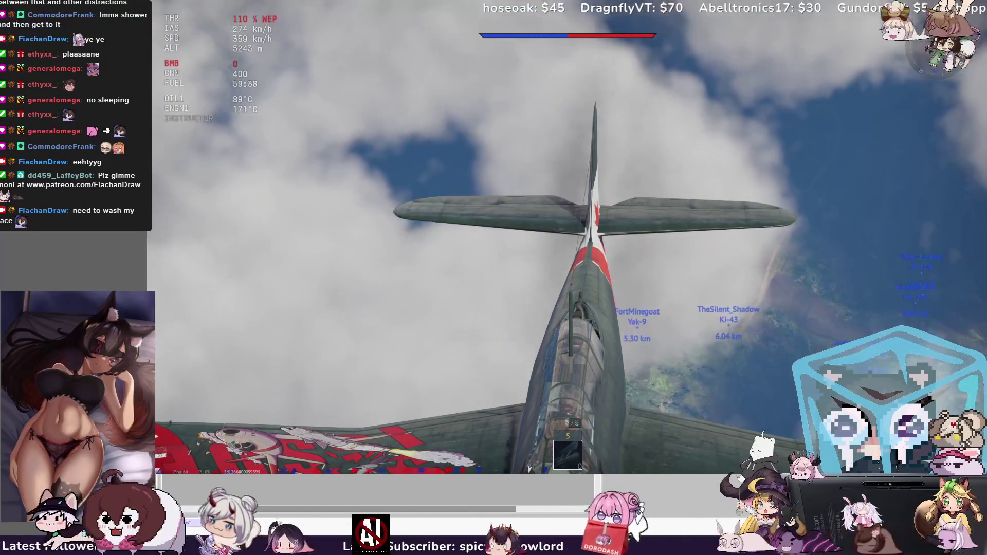
key("Tab")
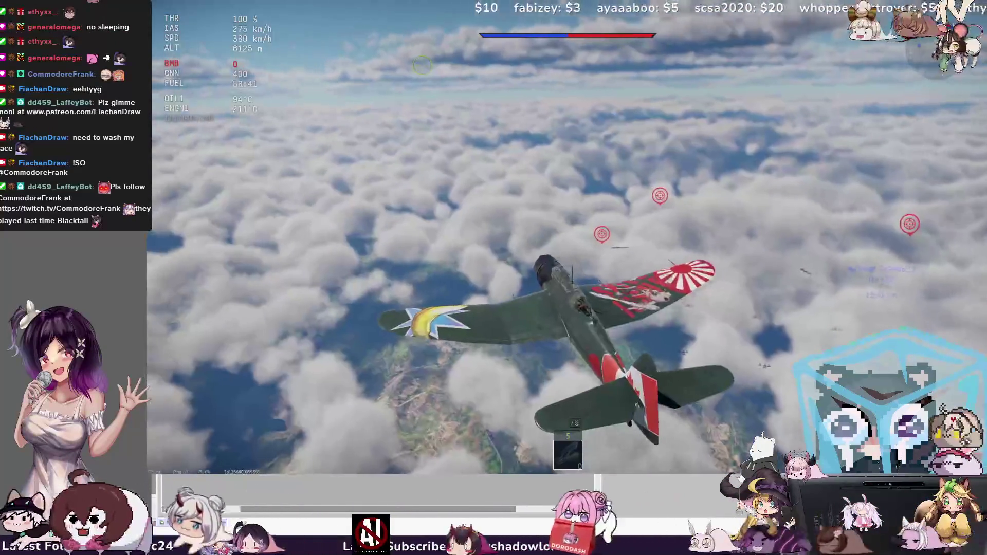
key("m")
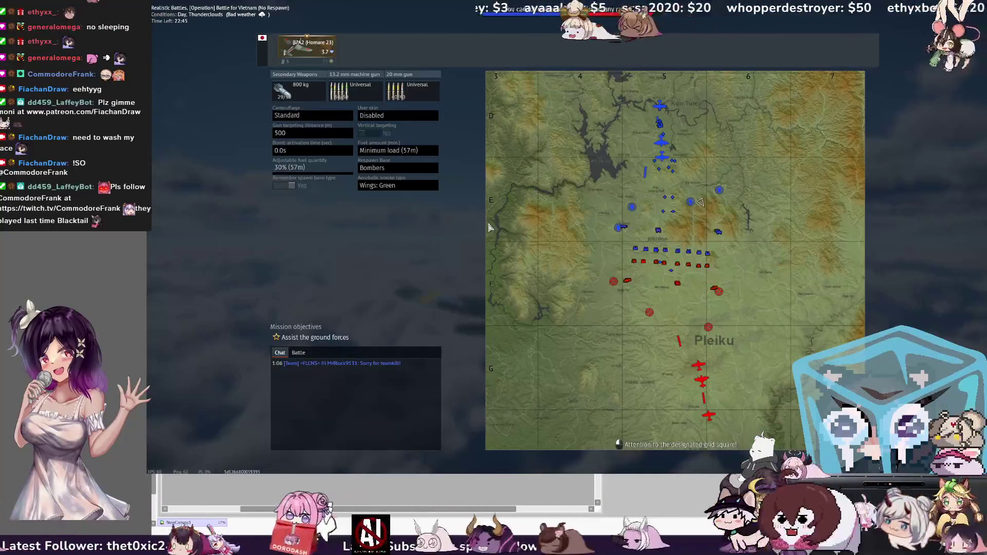
key("m")
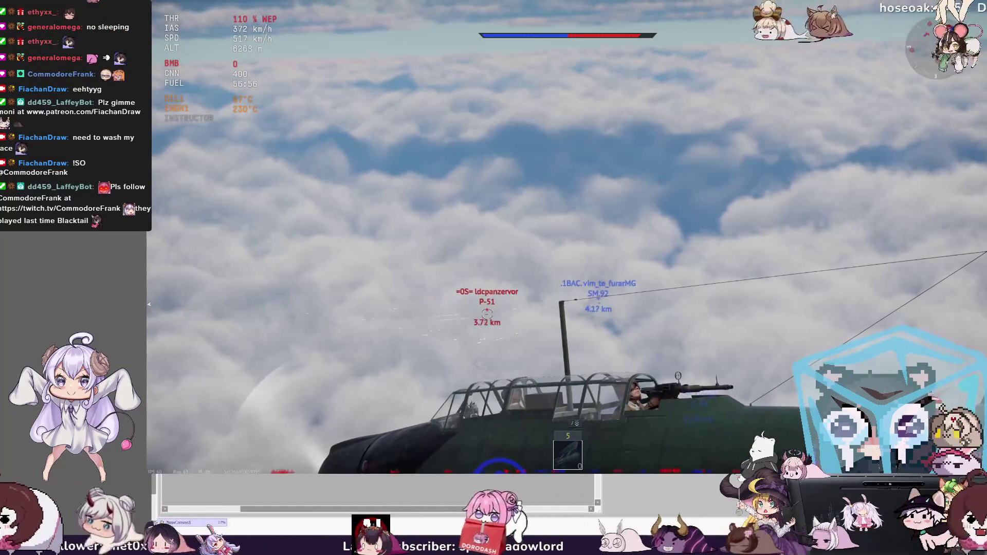
Step: Return to the third-person plane view, then bring up the tactical map and loadout screen
key("v")
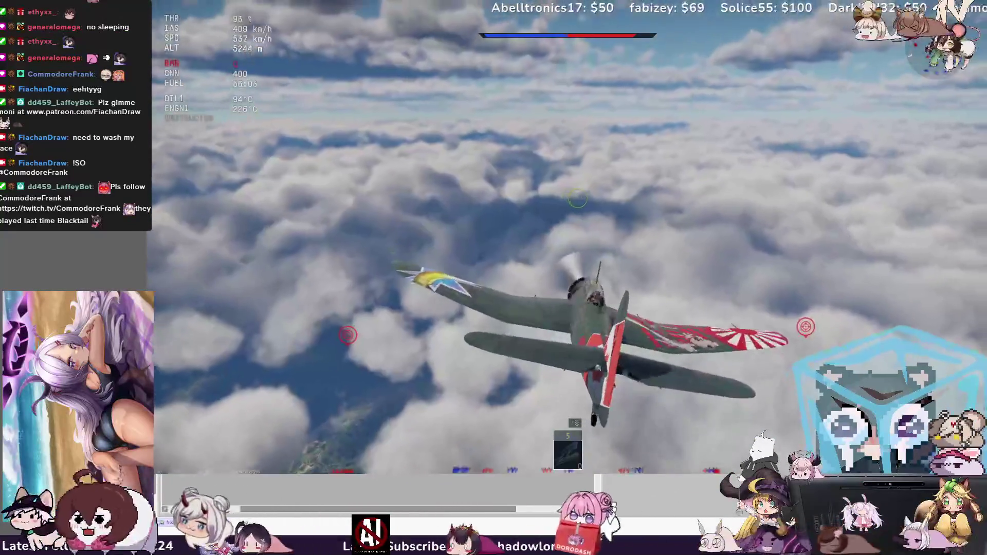
key("m")
key("m")
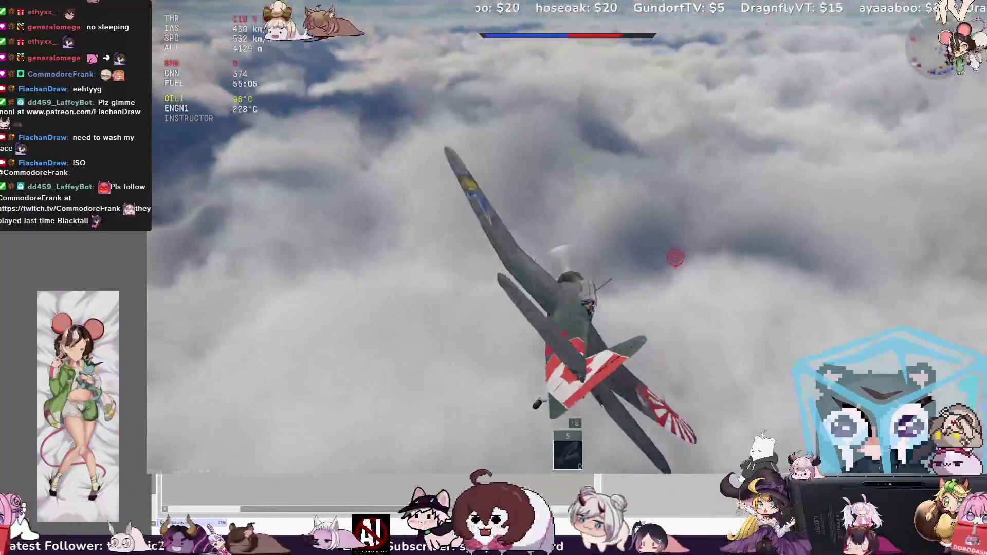
Step: Glance at the scoreboard twice and extend the airbrakes to slow the plane for the dive
key("Tab")
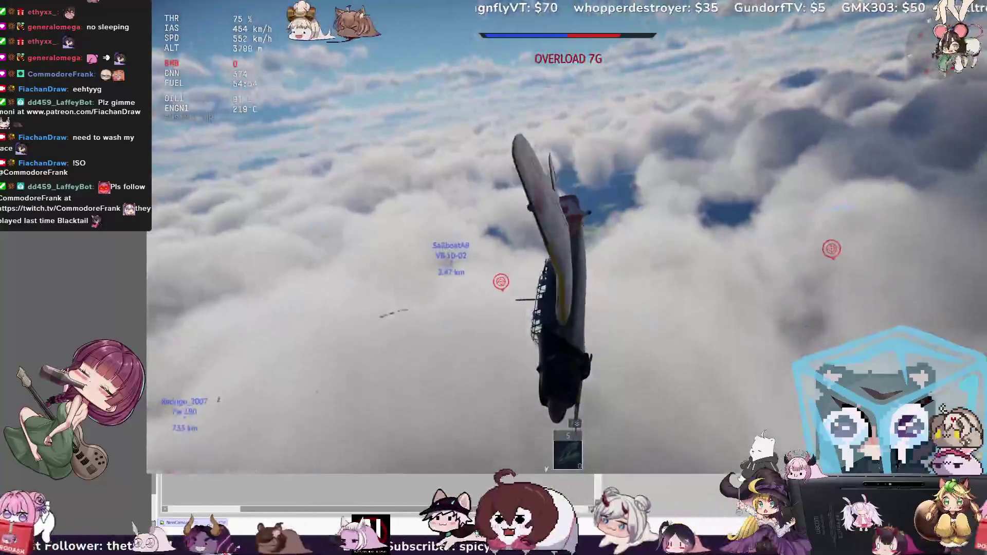
key("Tab")
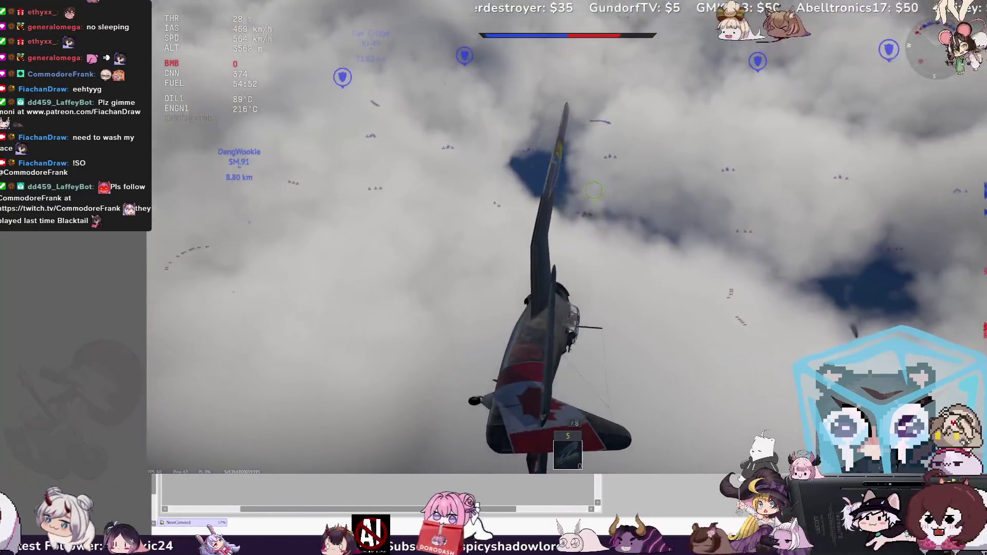
key("h")
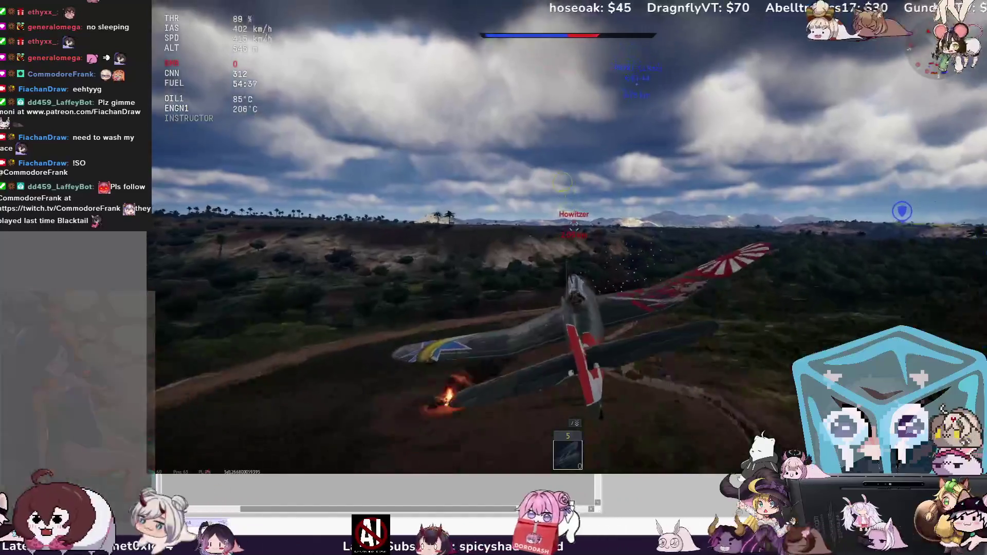
Step: Briefly check the match scoreboard during the low strafing run
key("Tab")
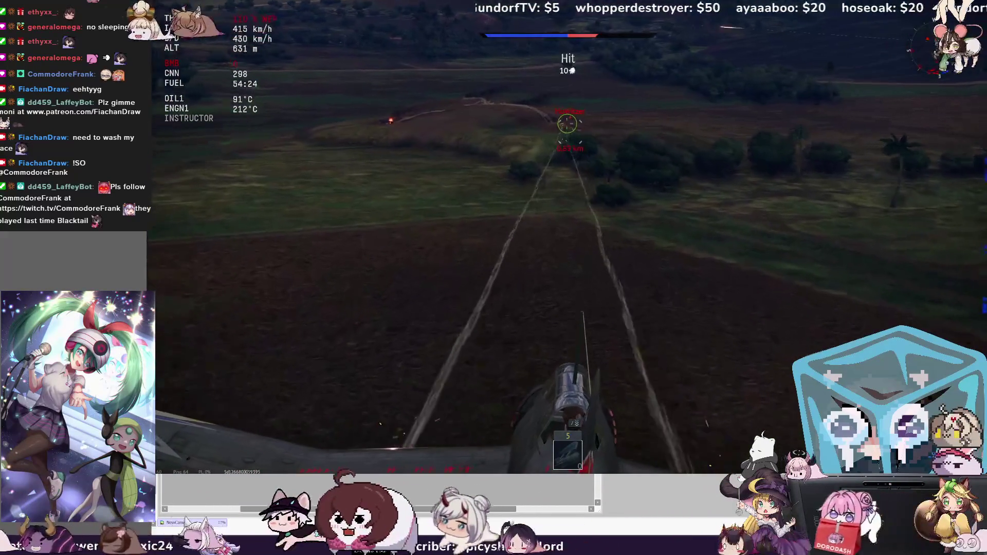
Step: Switch the camera view, then leave the Mission Accomplished results for the hangar
key("v")
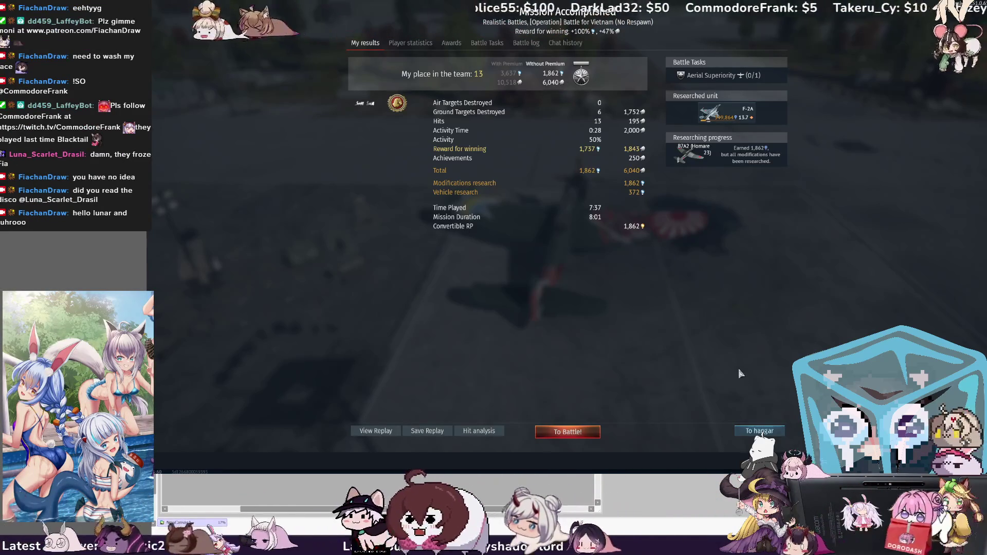
key("Escape")
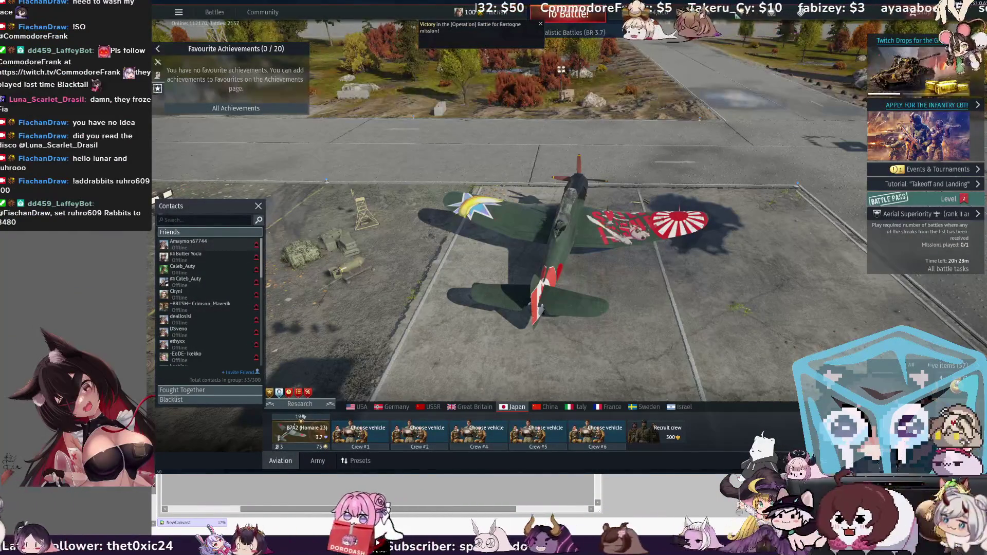
Step: Switch from War Thunder to the blank portrait canvas in PaintTool SAI
key("alt+Tab")
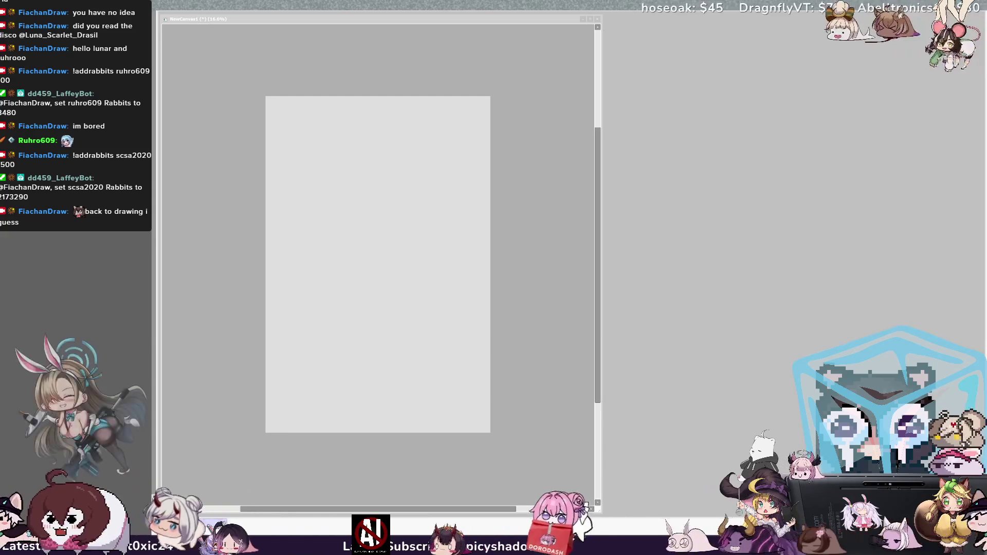
key("alt+Tab")
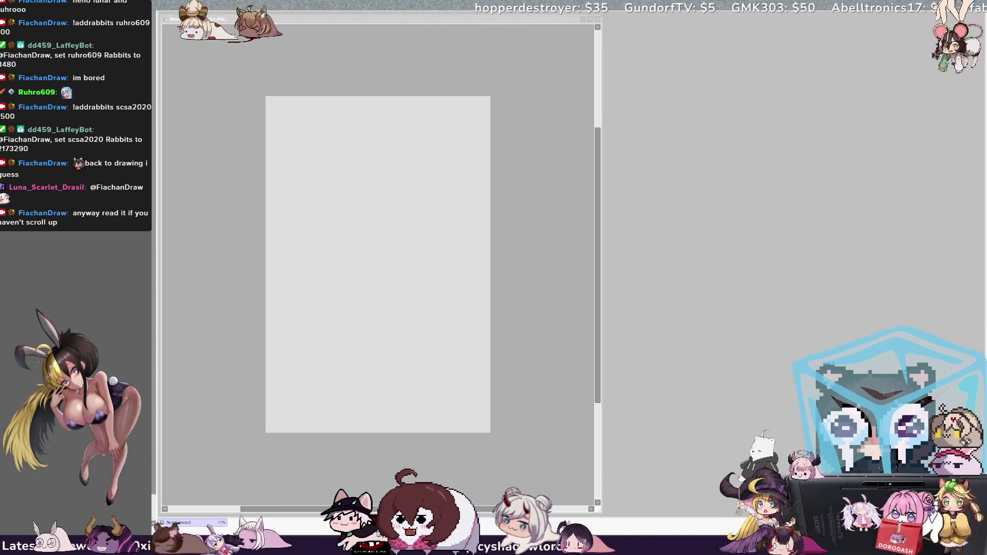
scroll(379, 265, "up", 1)
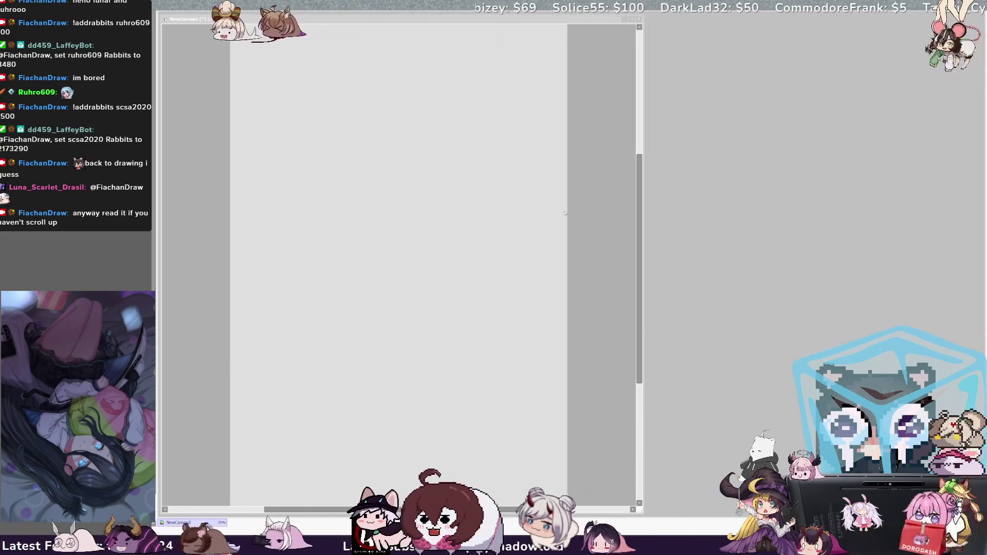
scroll(524, 293, "down", 1)
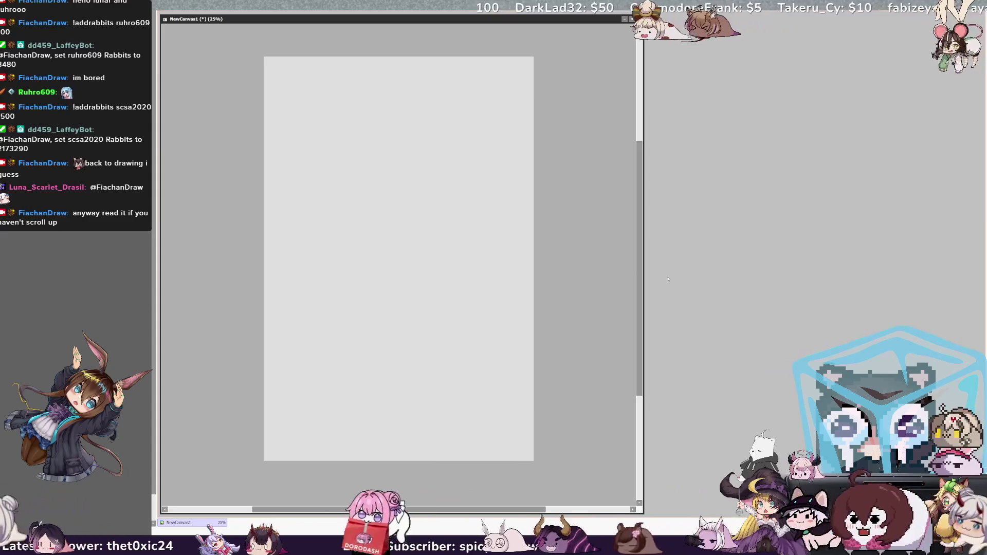
scroll(398, 259, "up", 1)
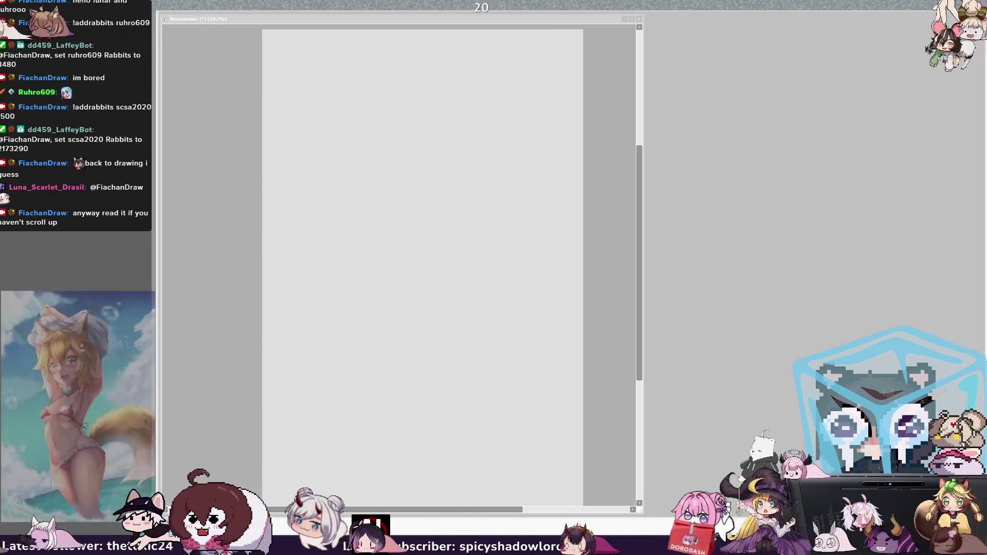
Step: Make a first short curved test stroke on the blank canvas
left_click_drag(415, 141, 422, 175)
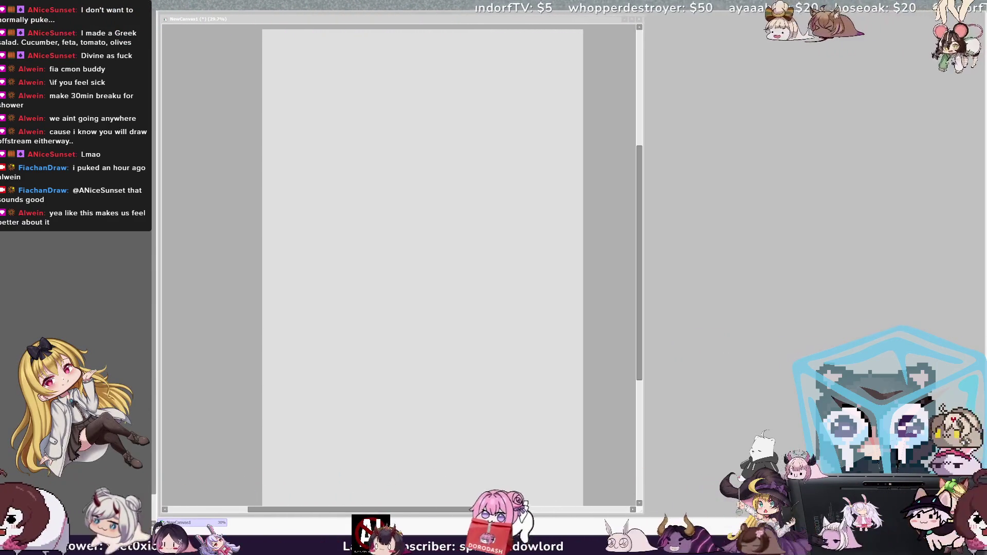
left_click(400, 203)
Step: Sketch the left and right curves of the head oval and close its bottom, undoing a bad first stroke
left_click_drag(421, 120, 420, 177)
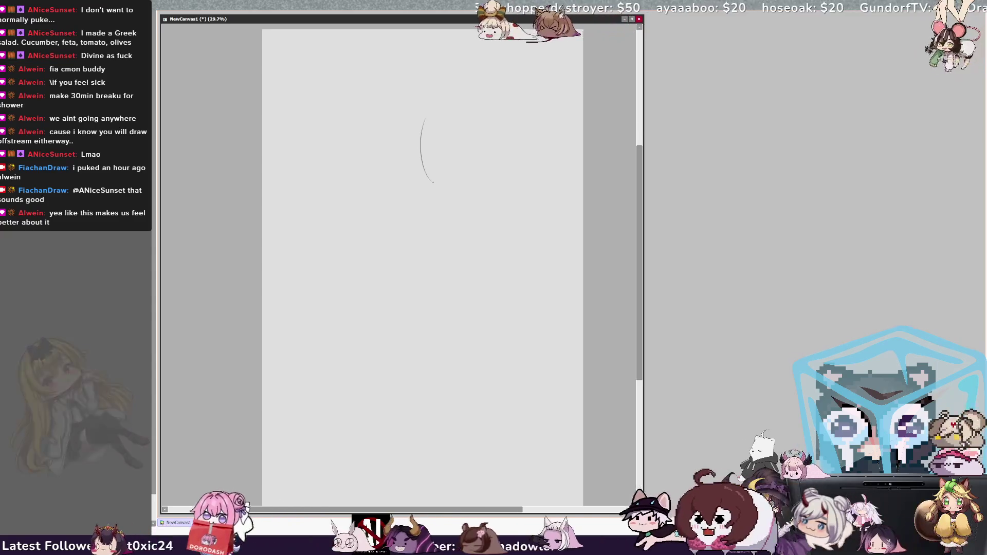
key("ctrl+z")
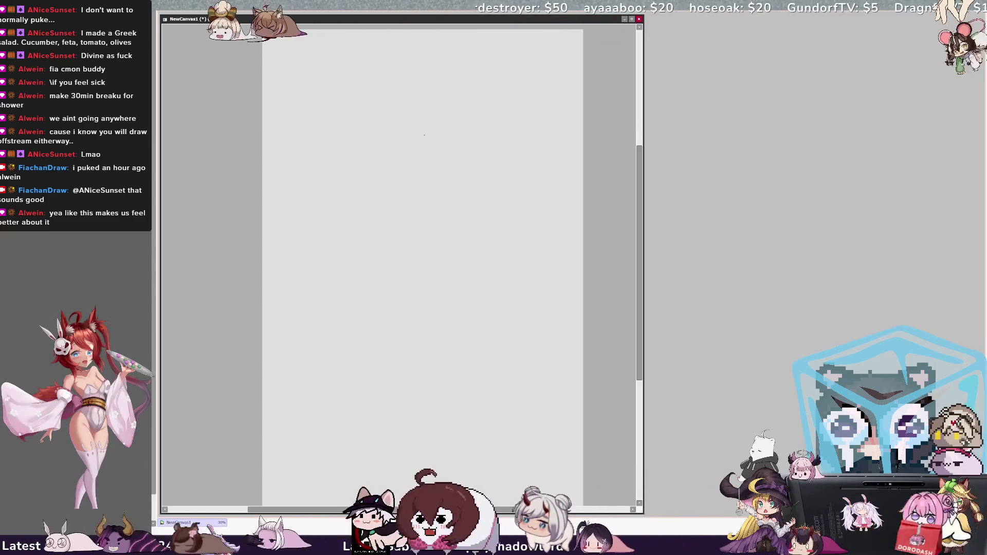
left_click_drag(417, 118, 419, 161)
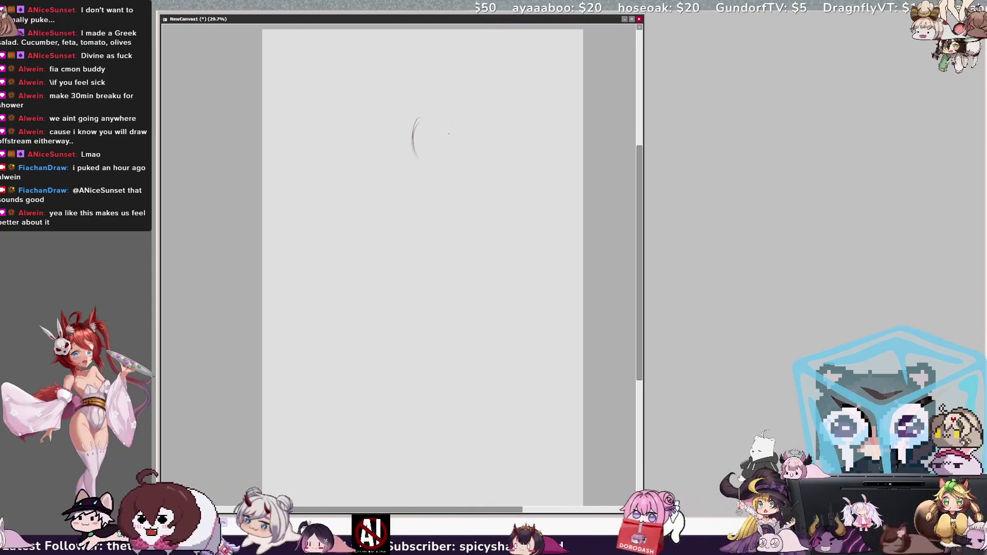
left_click_drag(455, 109, 471, 167)
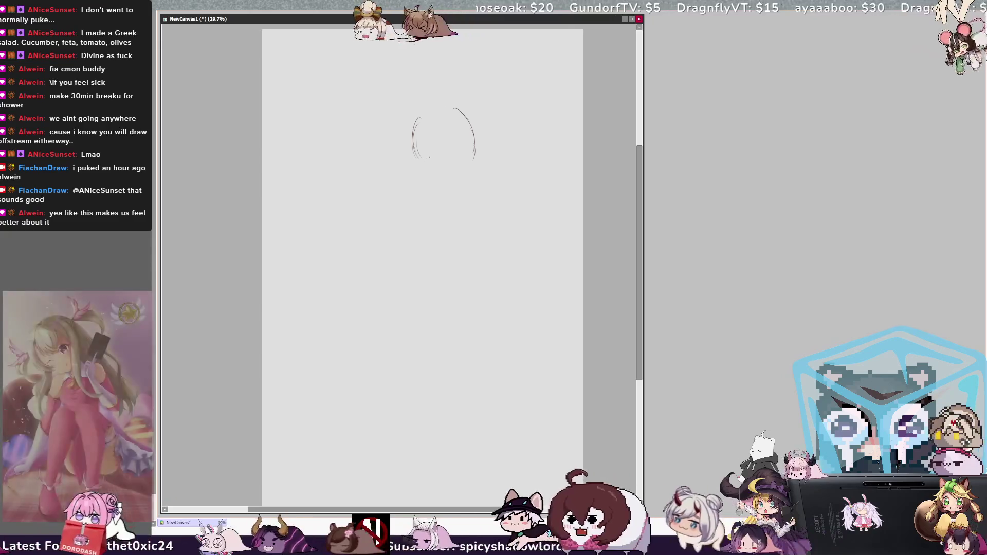
left_click_drag(428, 147, 448, 177)
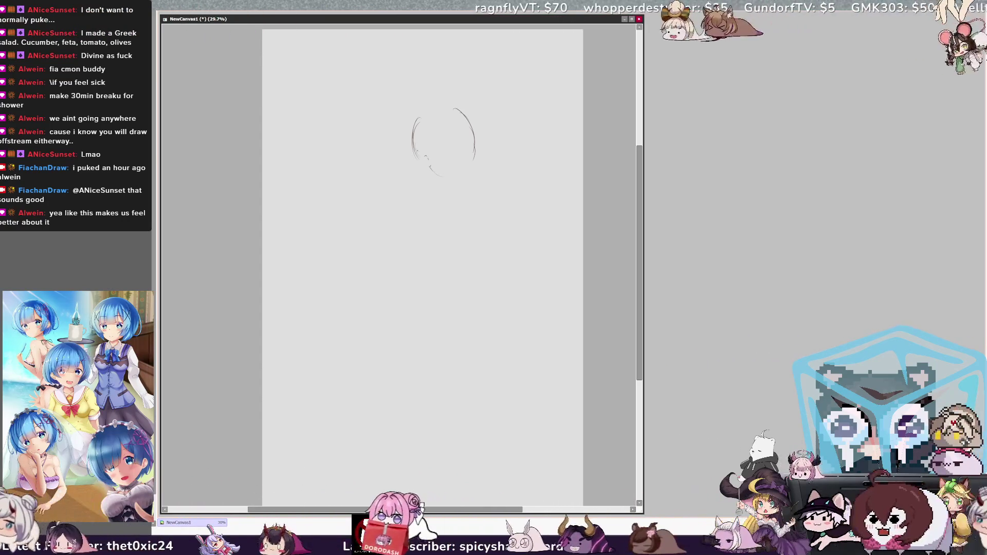
Step: Redraw the chin line under the head and add a small jaw mark at its lower right
left_click_drag(429, 168, 455, 175)
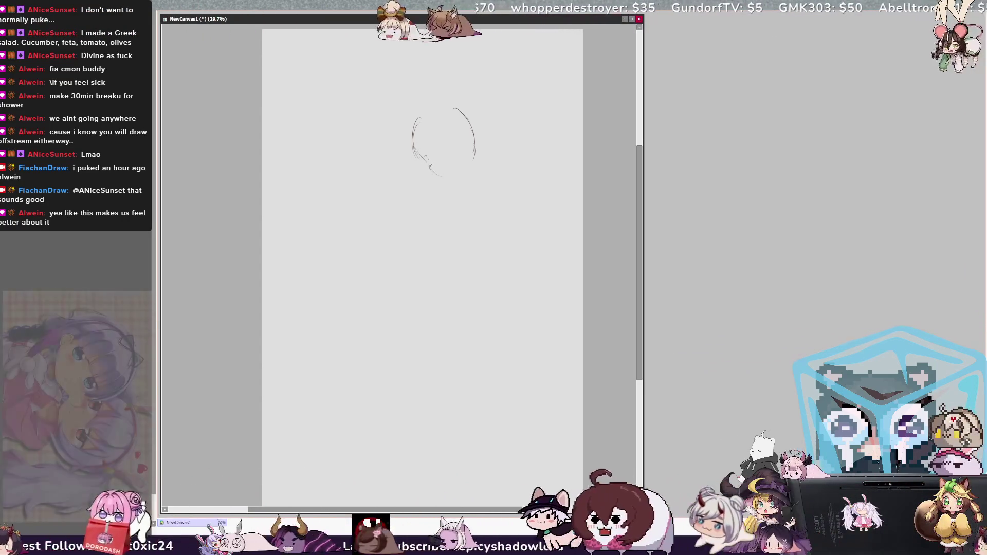
key("ctrl+z")
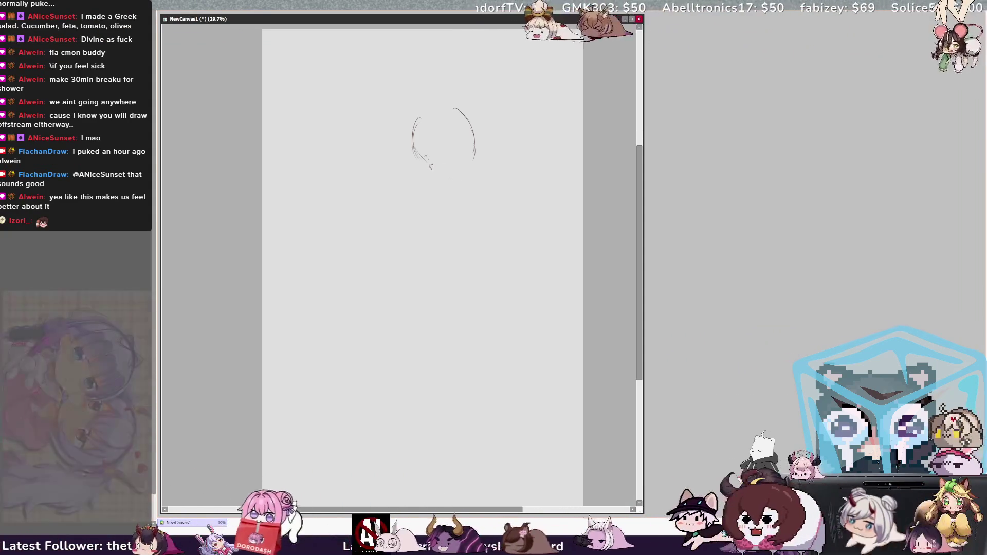
left_click_drag(429, 166, 469, 171)
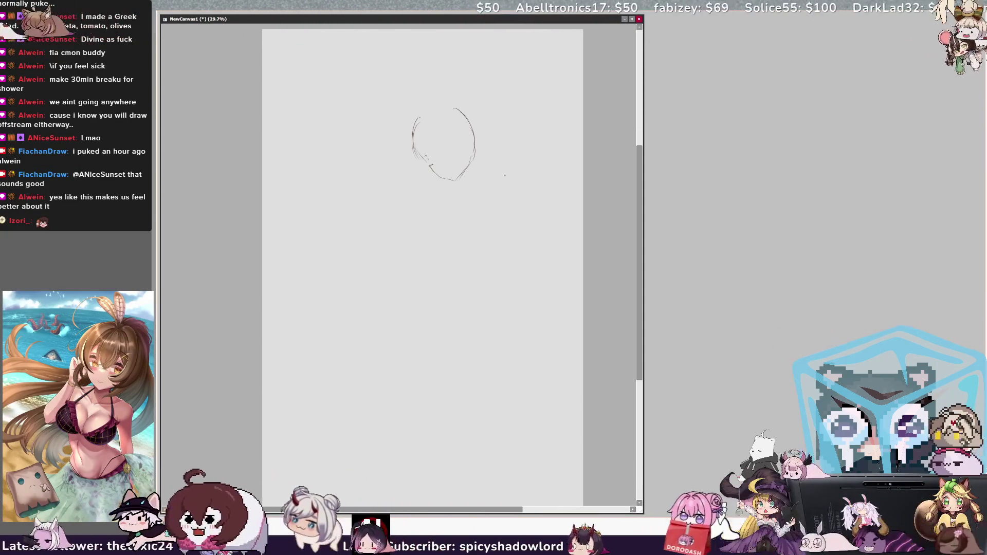
left_click_drag(457, 178, 464, 171)
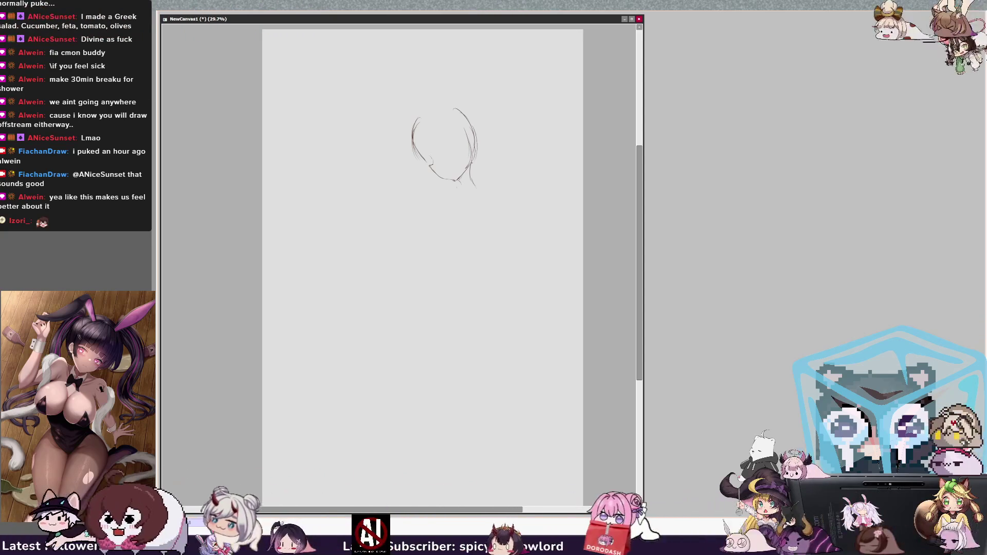
Step: Rough in the hair with curved strokes over the head's right side, top and left side
left_click_drag(456, 101, 483, 164)
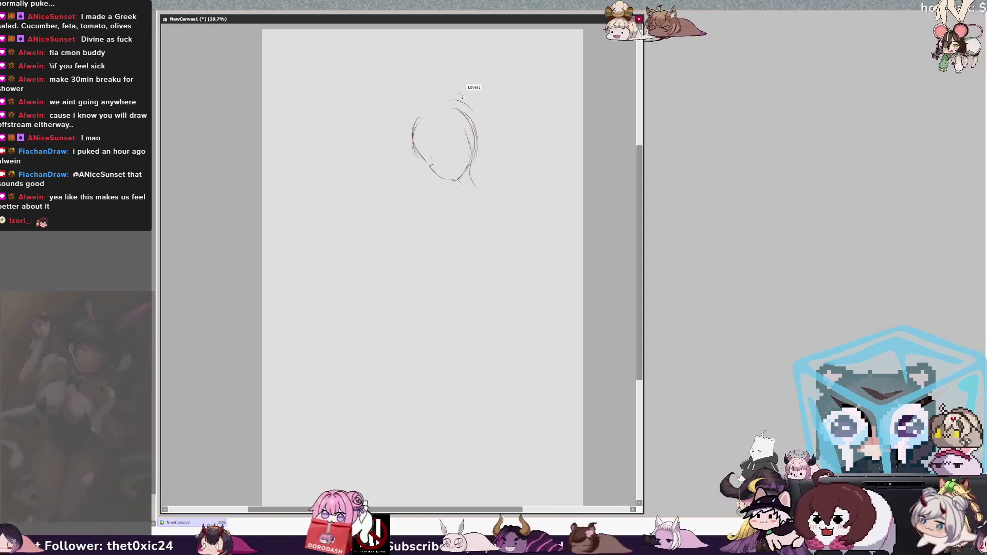
left_click_drag(415, 124, 461, 102)
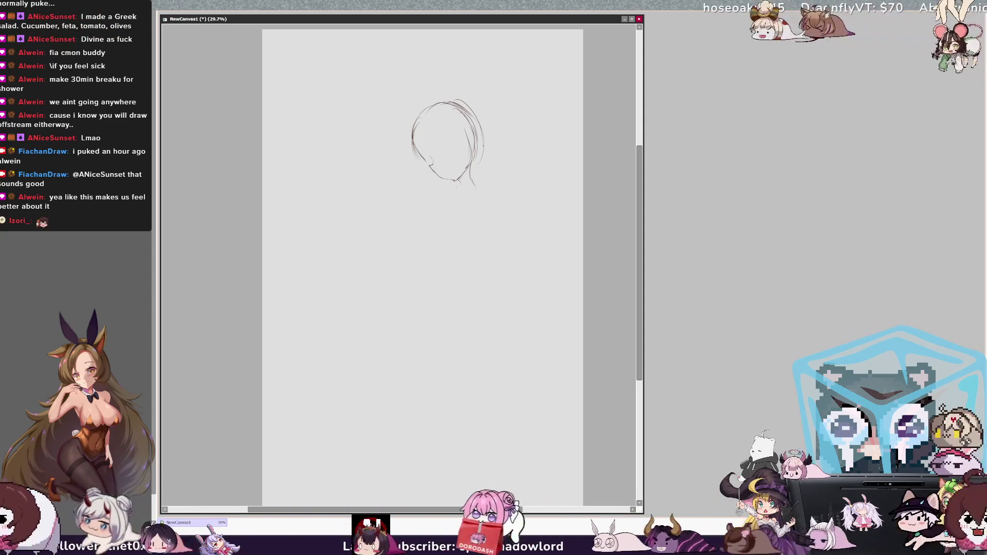
left_click_drag(418, 115, 432, 178)
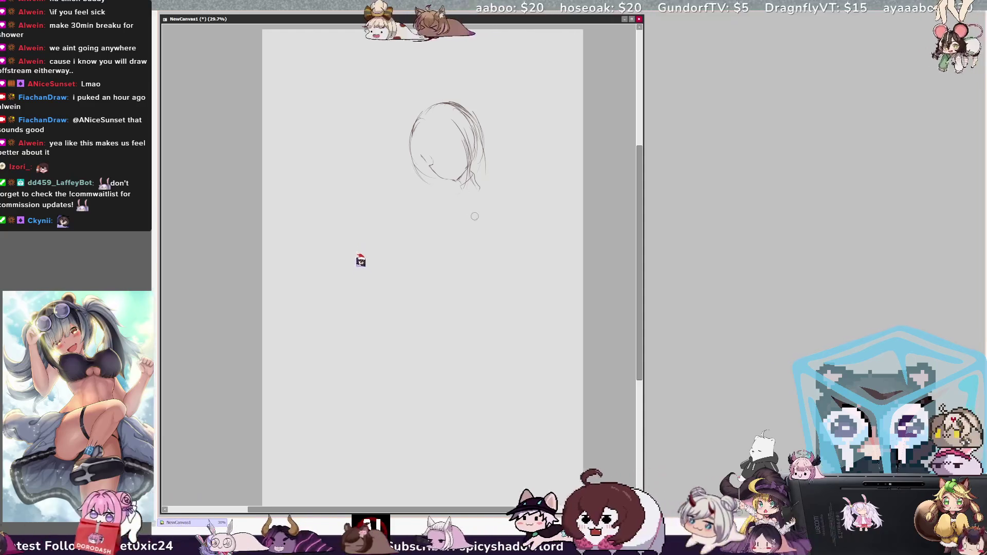
Step: Sketch the neck, collar lines, torso sides and a rounded chest curve below the head
mouse_move(463, 179)
left_mouse_down()
mouse_move(472, 198)
mouse_move(495, 204)
left_mouse_up()
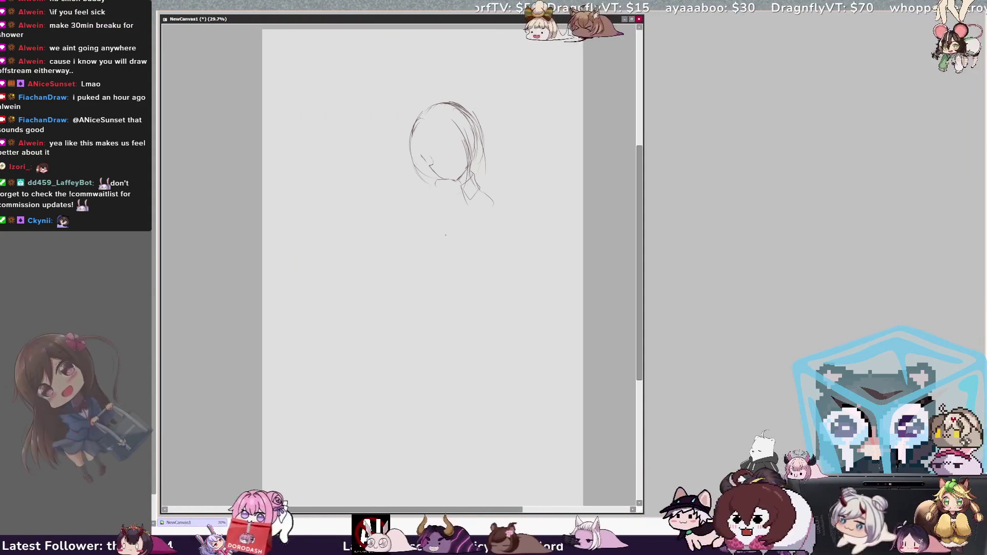
left_click_drag(482, 225, 465, 264)
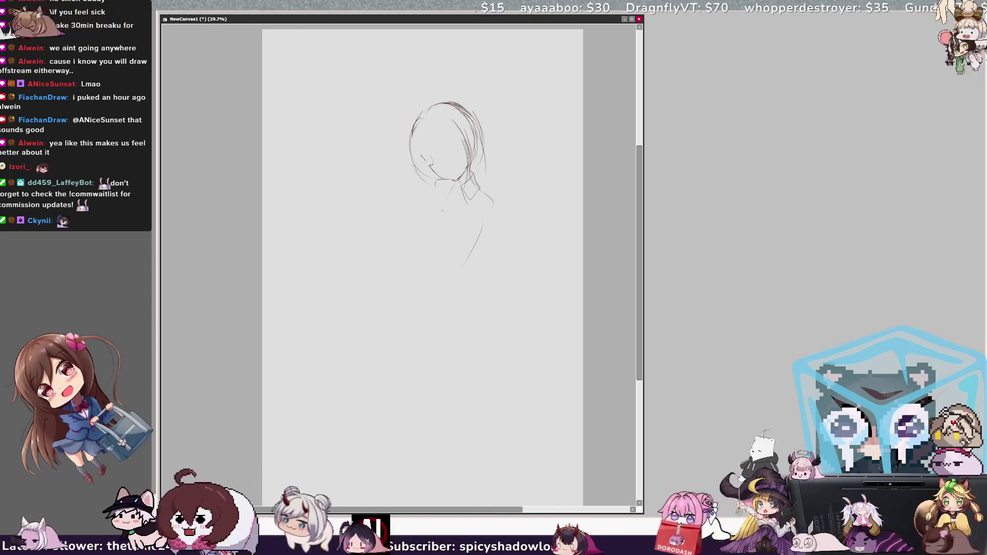
left_click_drag(412, 218, 408, 249)
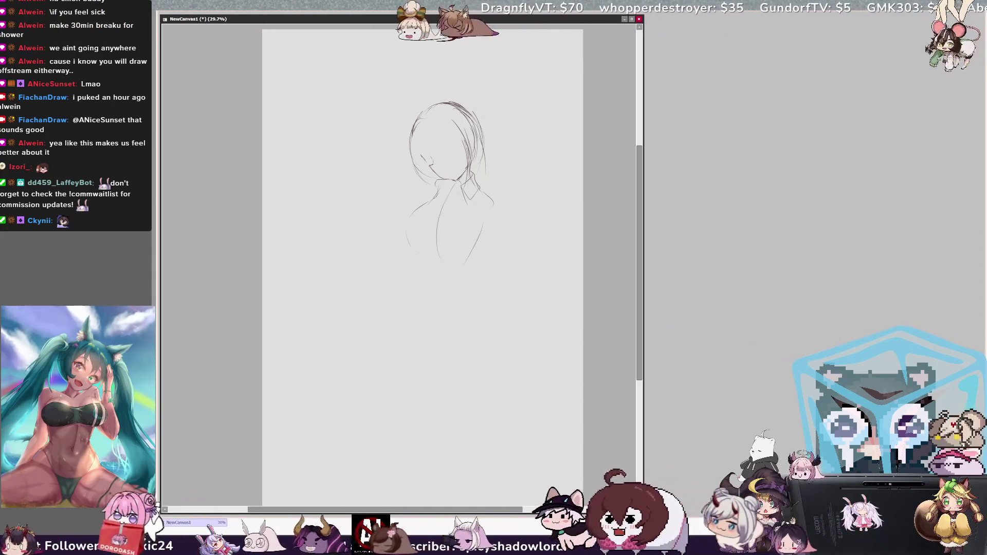
left_click_drag(401, 232, 423, 250)
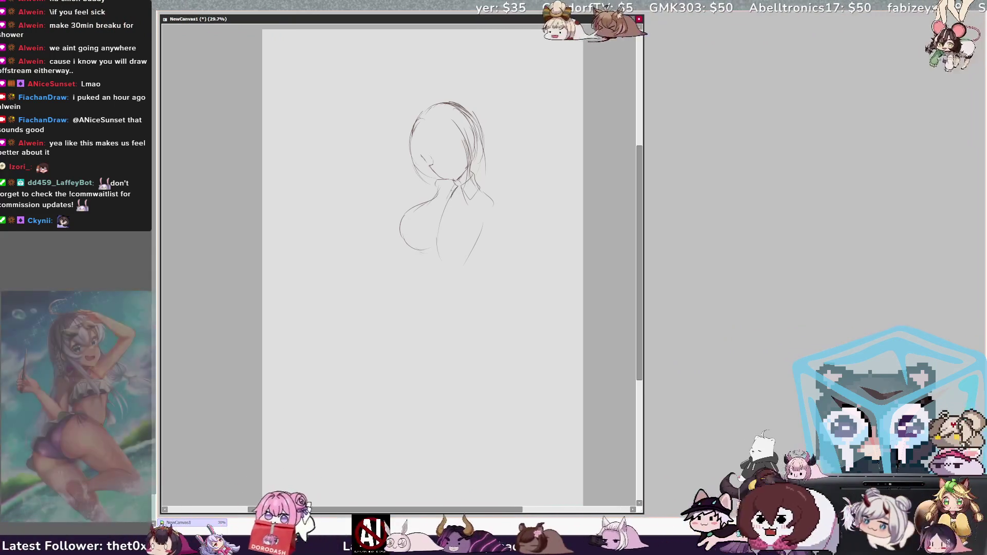
left_click_drag(450, 184, 461, 196)
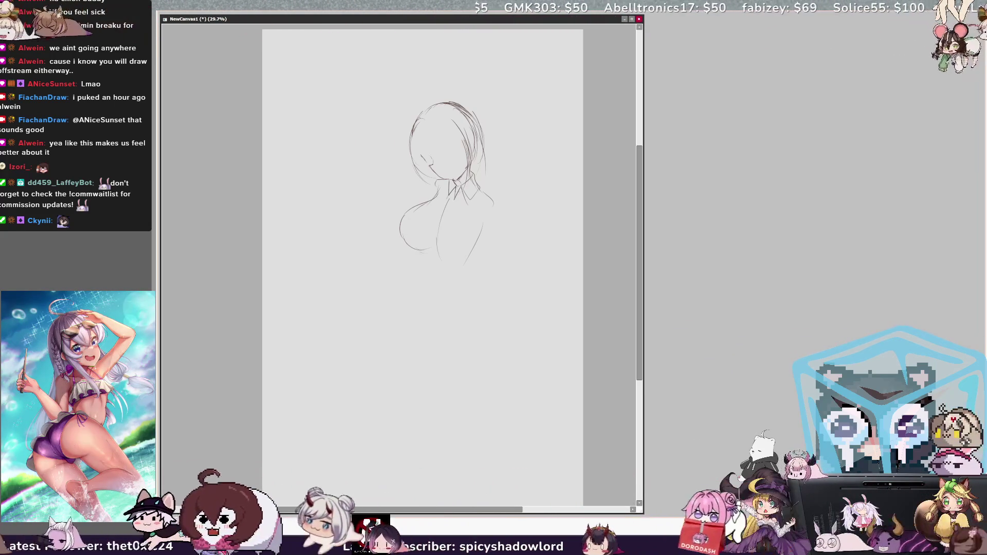
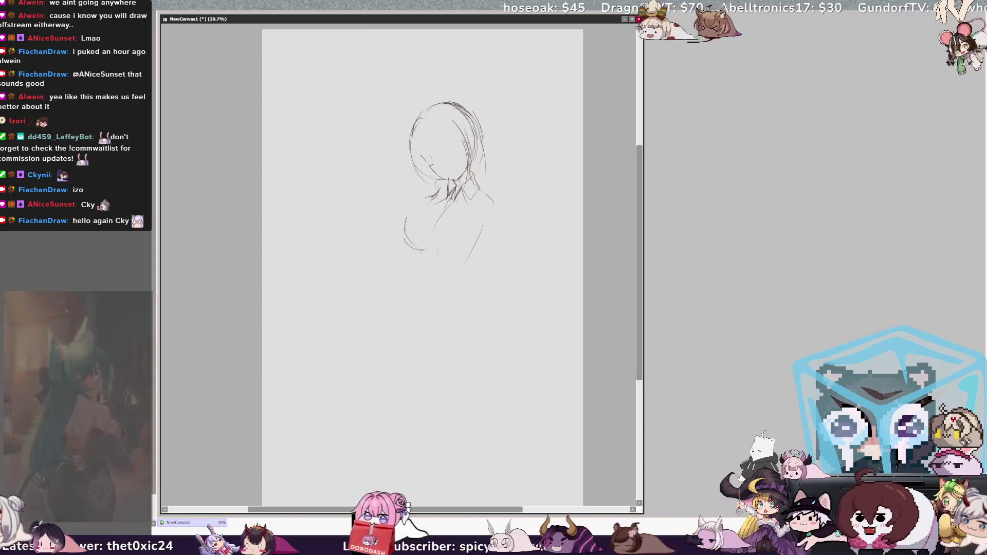
Step: Make the chest curve fuller, close the torso's bottom edge and redraw its right side
mouse_move(429, 202)
left_mouse_down()
mouse_move(413, 246)
mouse_move(418, 233)
left_mouse_up()
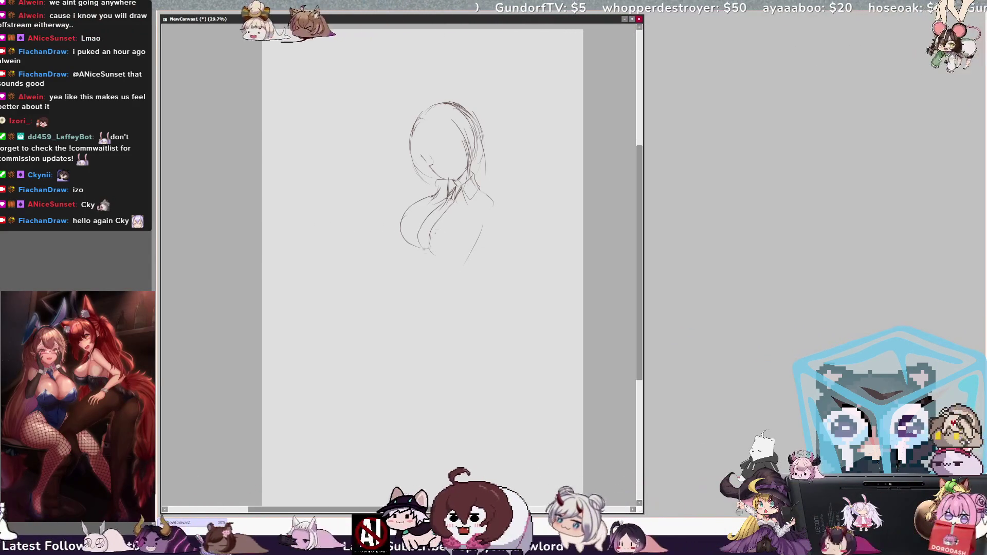
left_click_drag(483, 226, 429, 256)
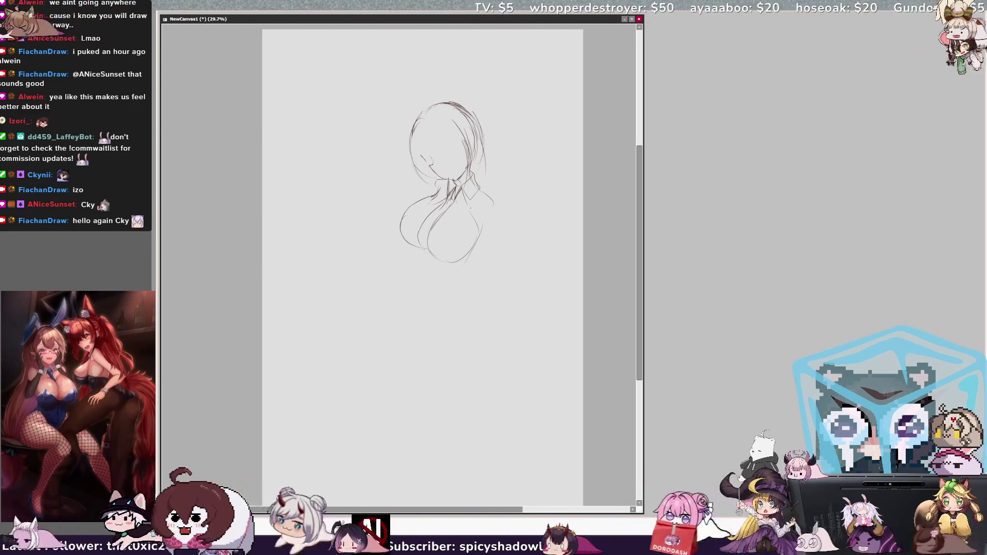
left_click_drag(482, 219, 467, 261)
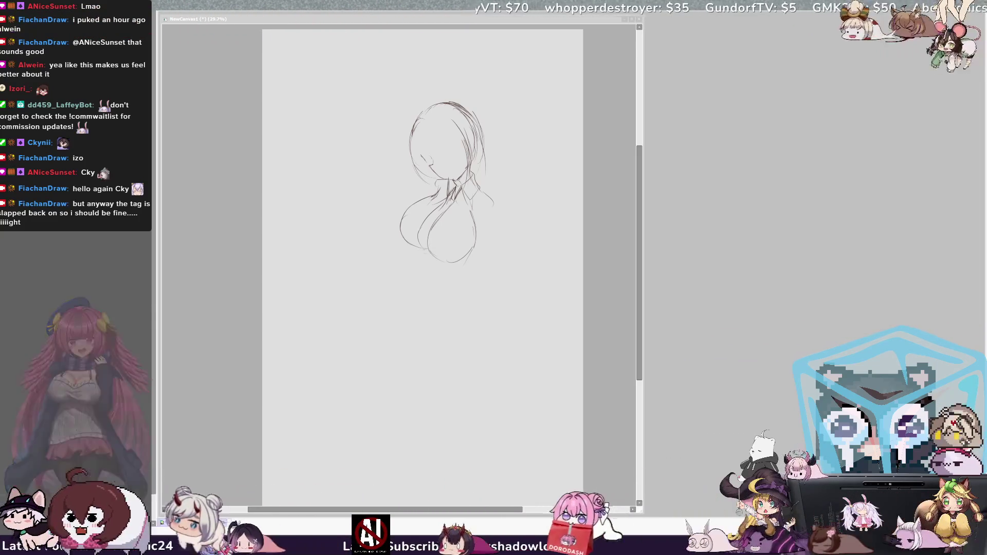
left_click(564, 332)
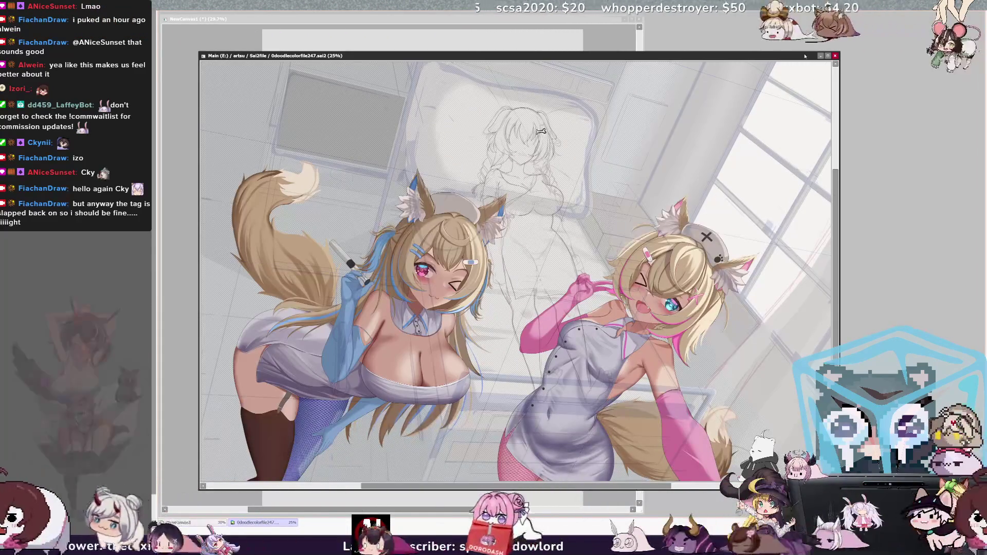
Step: Move the reference artwork to the right of the sketch and bring the sketch canvas to the front
left_click_drag(542, 131, 683, 94)
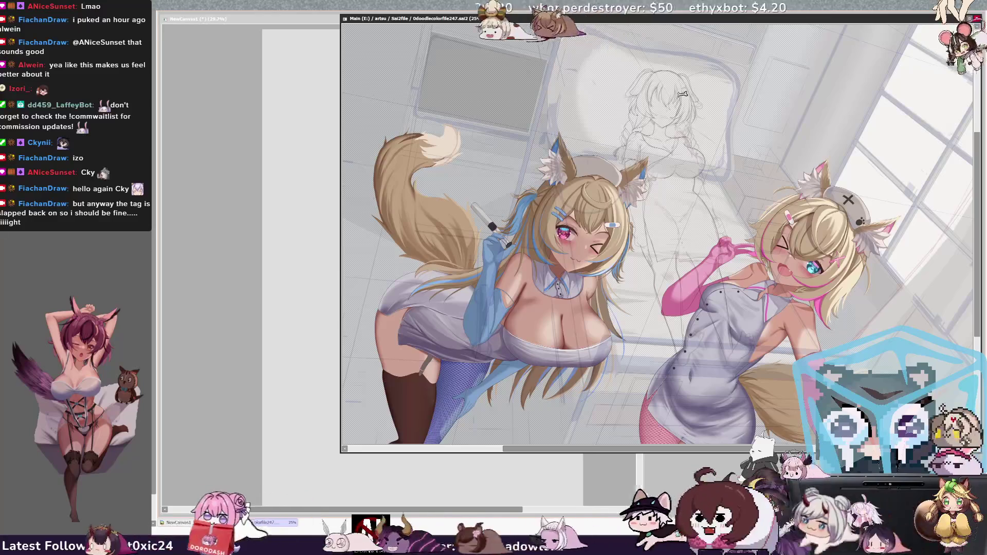
scroll(682, 94, "down", 3)
scroll(715, 126, "up", 4)
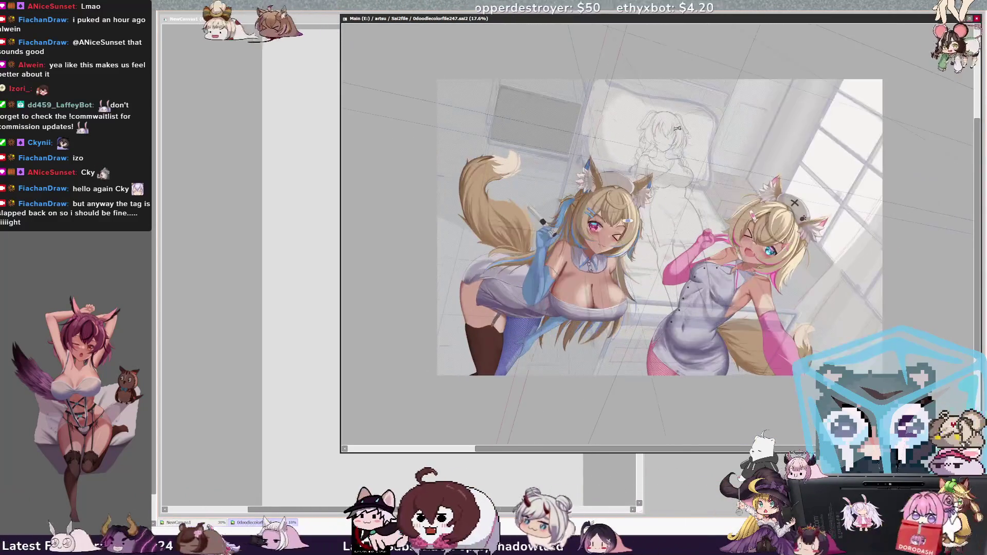
scroll(714, 126, "down", 2)
scroll(730, 172, "up", 2)
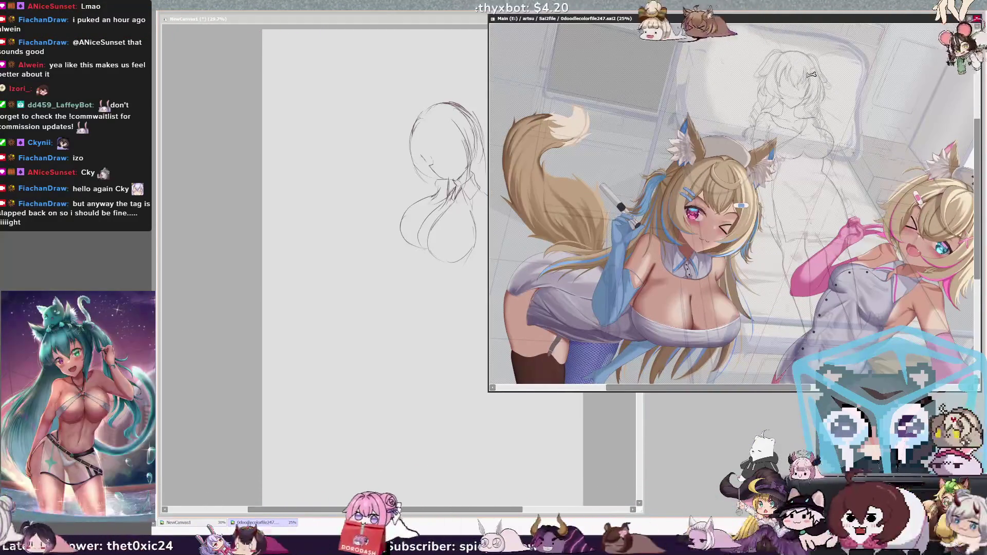
left_click(454, 52)
scroll(454, 51, "down", 1)
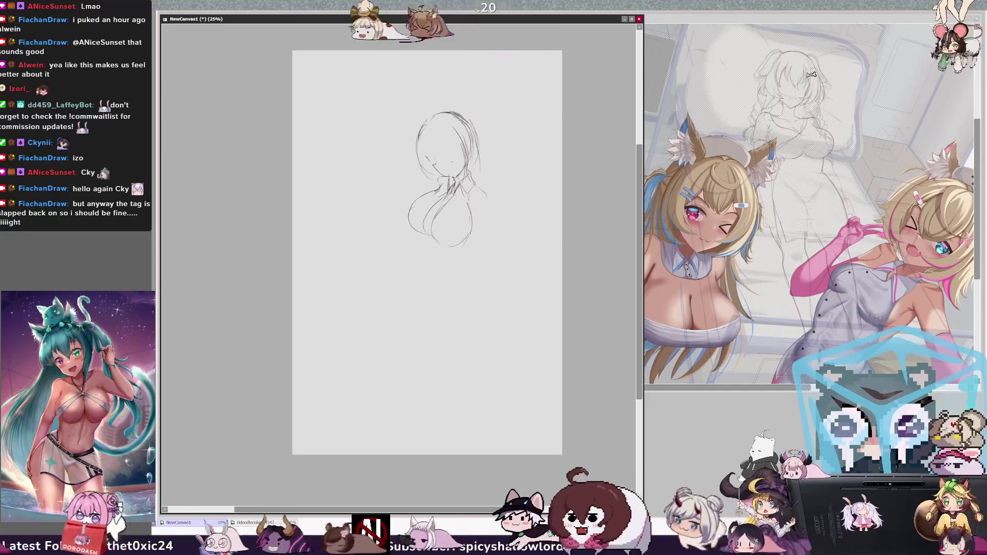
scroll(454, 51, "up", 2)
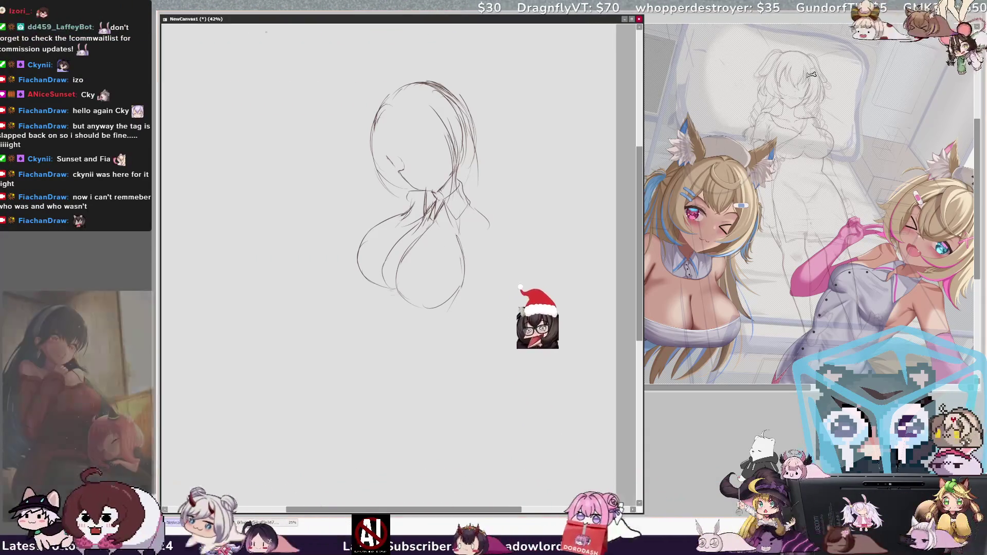
key("ctrl+minus")
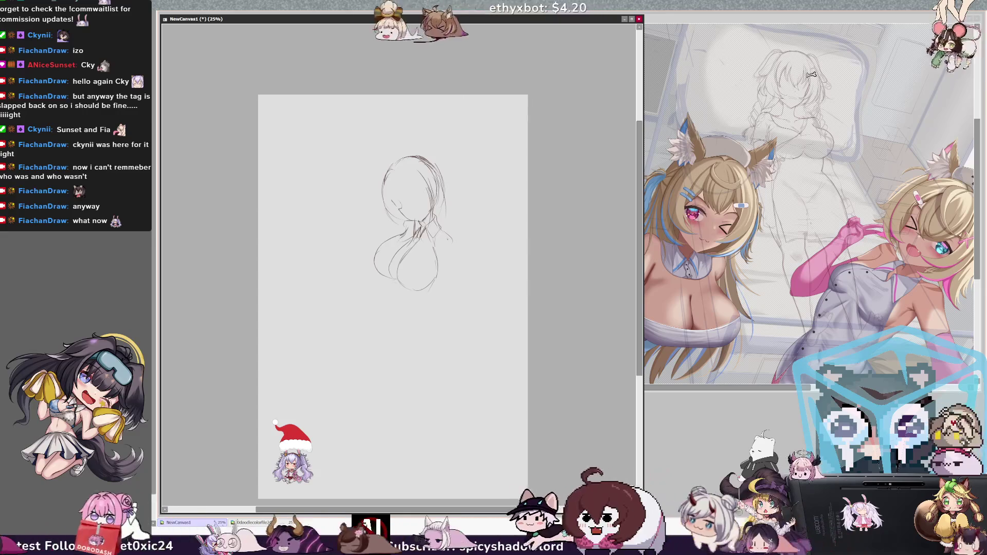
key("h")
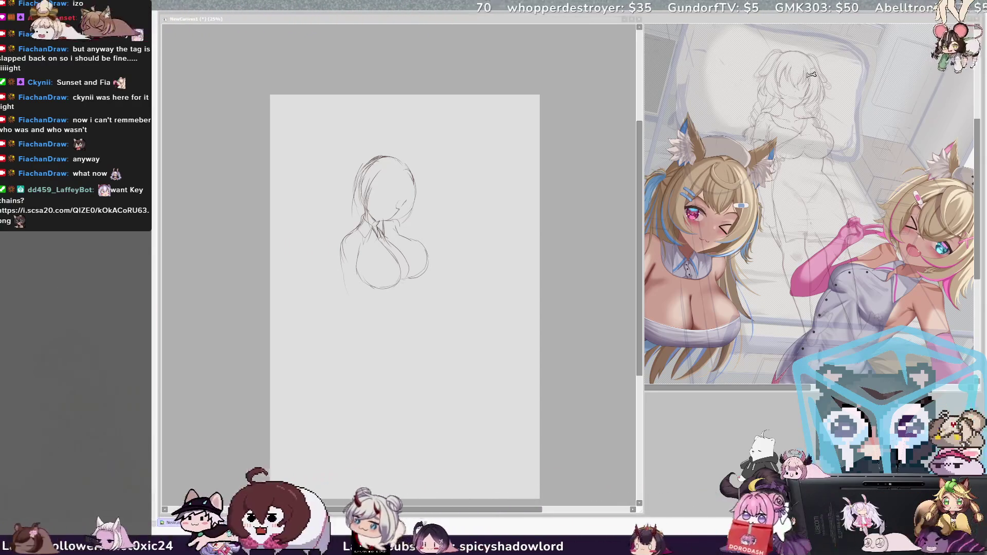
Step: Refocus the sketch canvas and mirror the view twice to check the bun's proportions
left_click(425, 227)
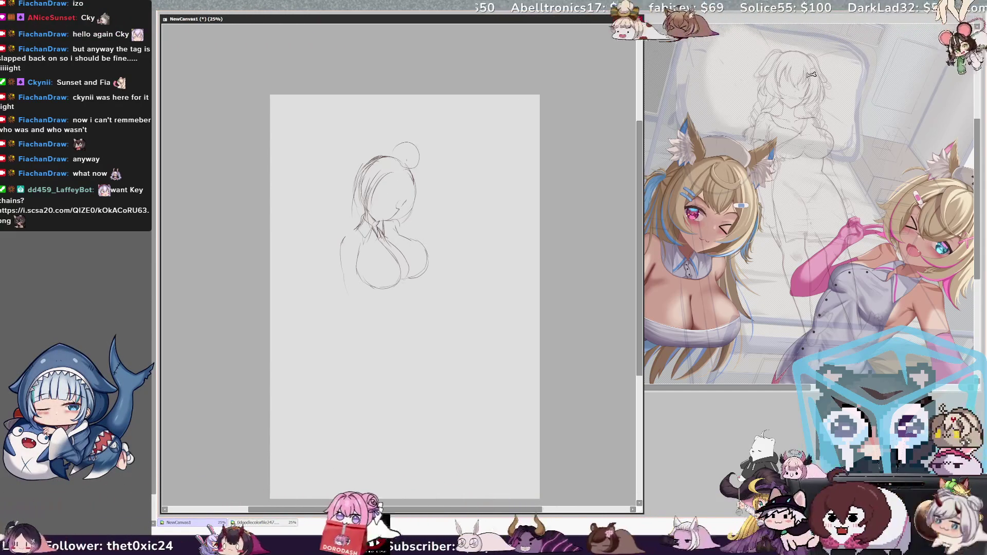
key("h")
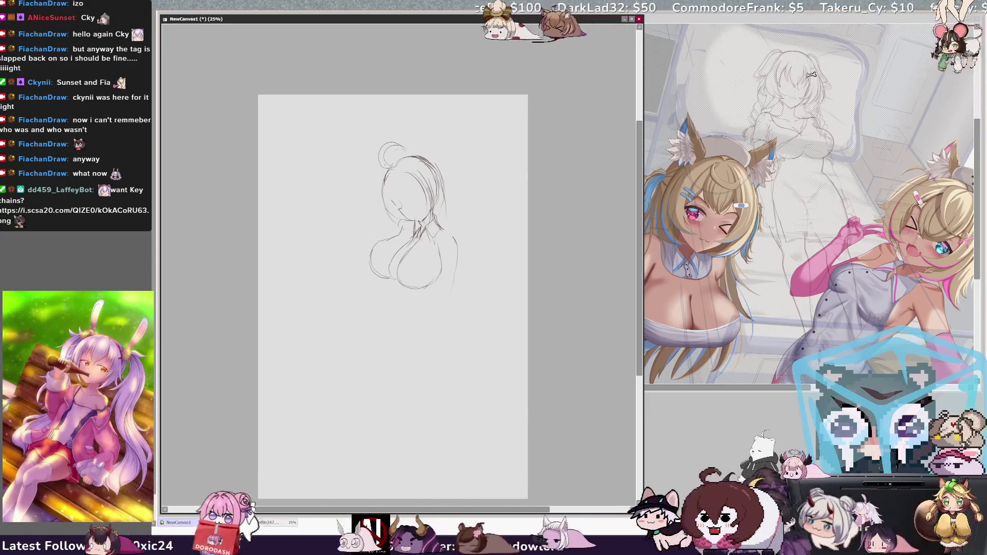
key("h")
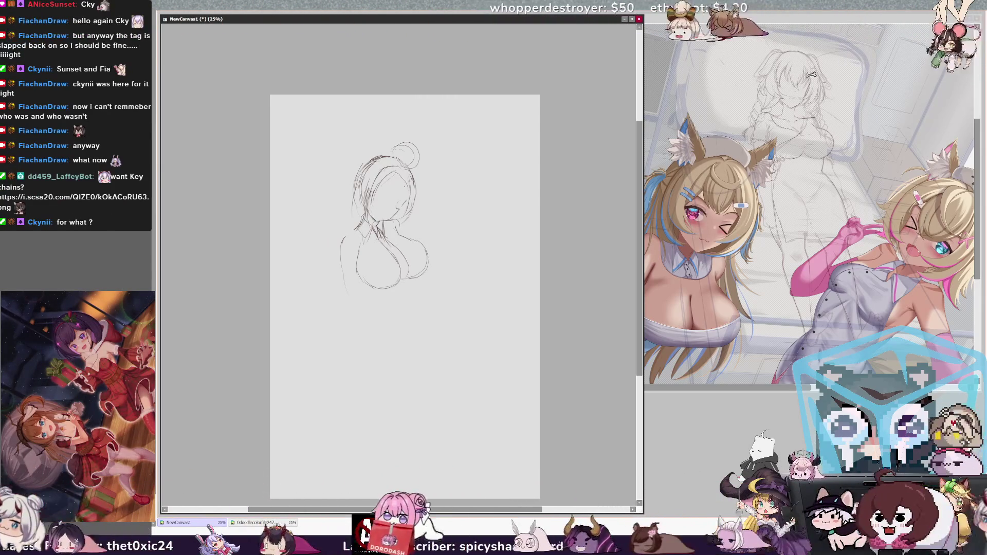
Step: Mirror the canvas horizontally so the hair bun sits on the left side
key("Insert")
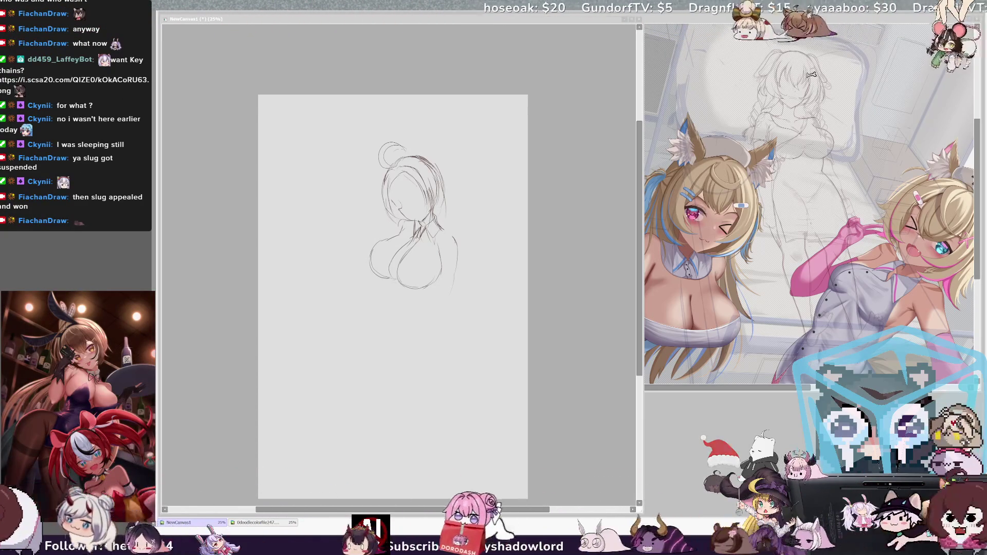
left_click(508, 227)
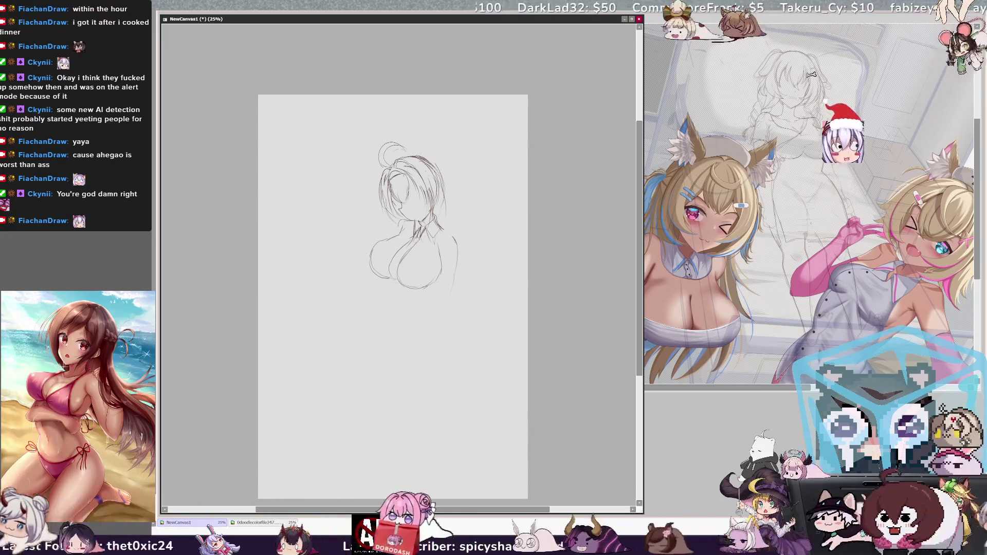
left_click_drag(446, 171, 465, 189)
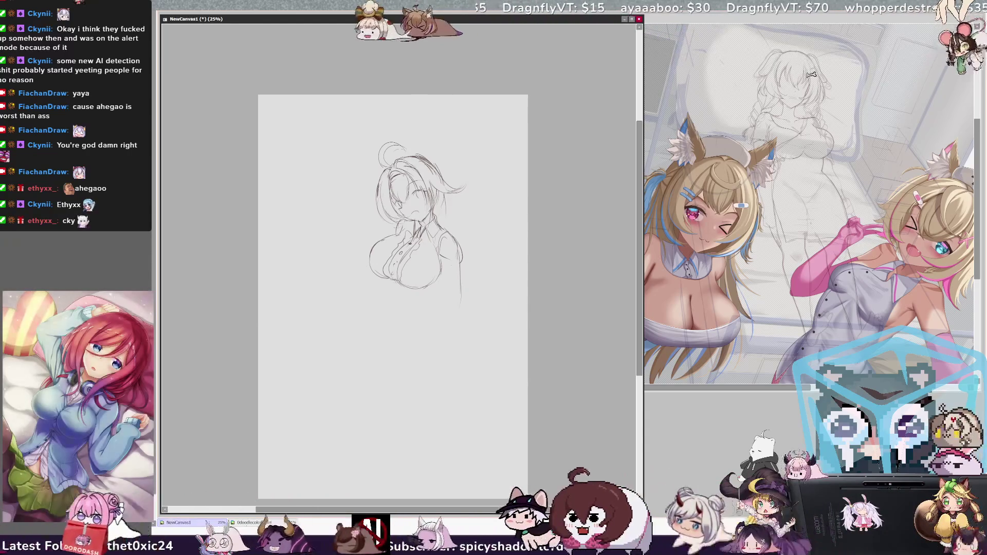
Step: Add a small pencil stroke below the collared figure
left_click_drag(385, 286, 386, 293)
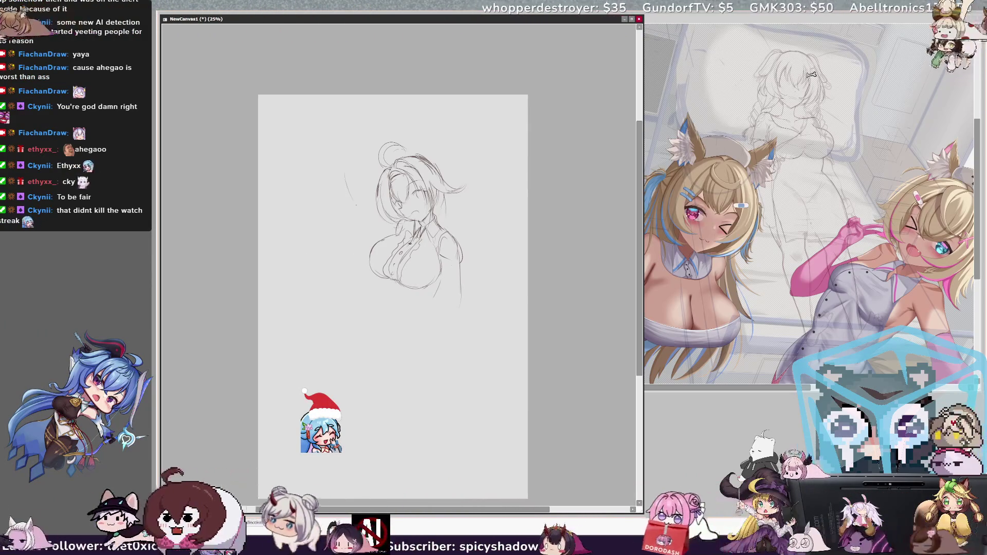
Step: Sketch both edges of a long diagonal raised arm to the left of the head
left_click_drag(347, 189, 354, 219)
left_click_drag(329, 175, 369, 225)
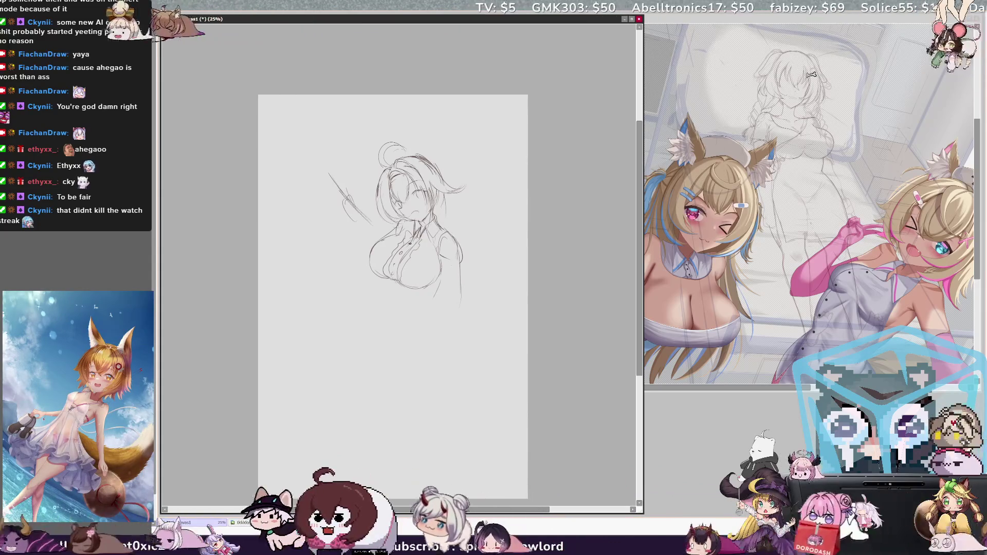
left_click_drag(331, 171, 378, 226)
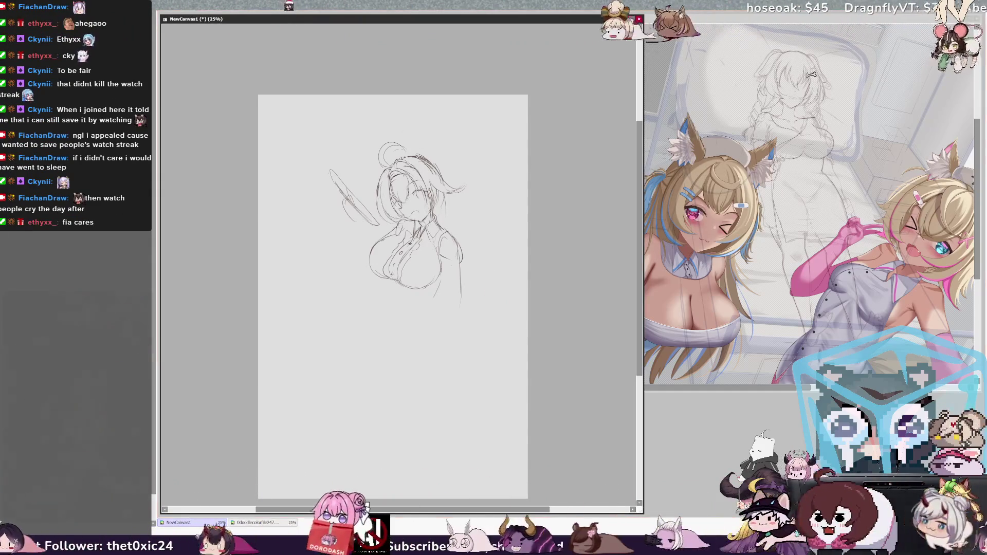
Step: Add a long curved hair strand on the right, then mirror the view to check the sketch
key("ctrl+plus")
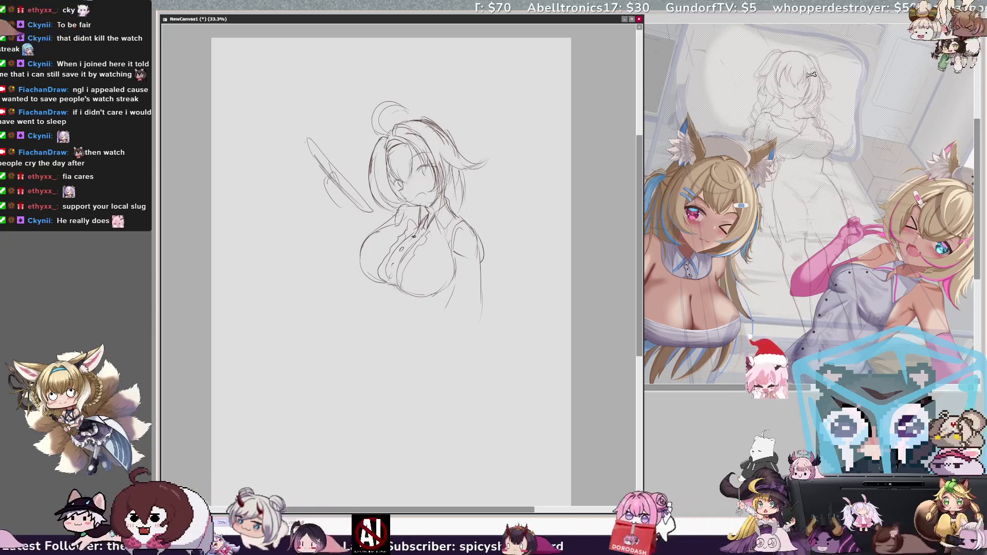
left_click_drag(483, 174, 518, 291)
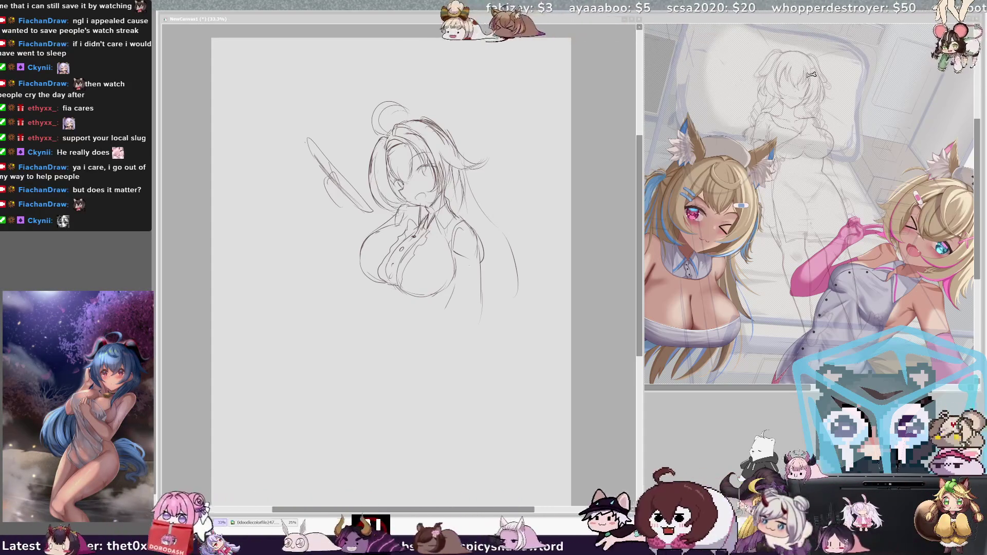
left_click(532, 231)
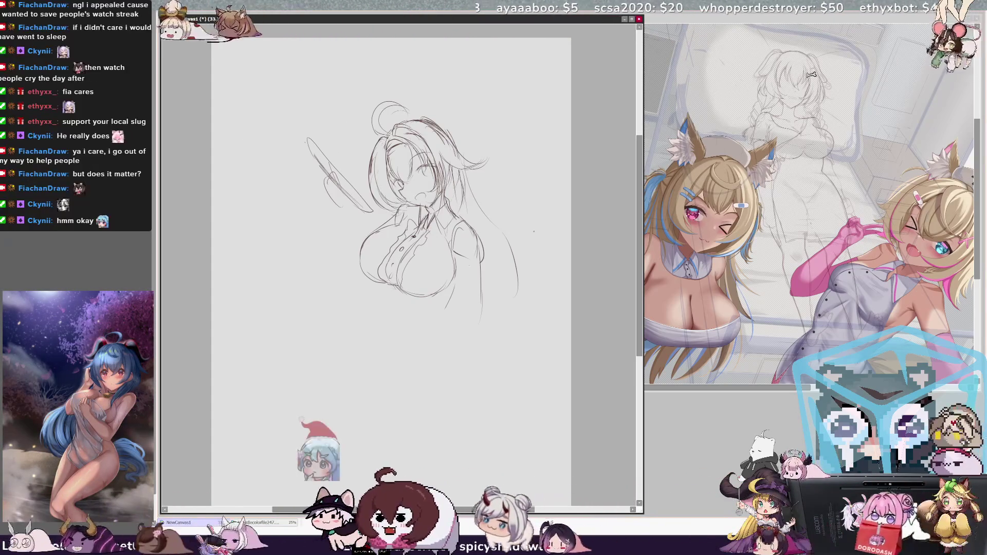
key("h")
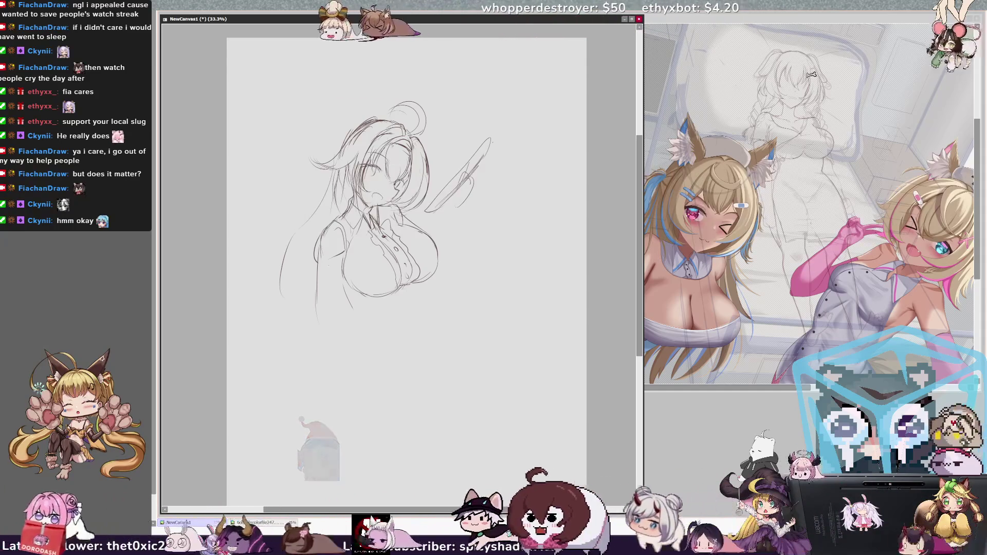
Step: Flip the canvas view back to its unmirrored orientation
key("h")
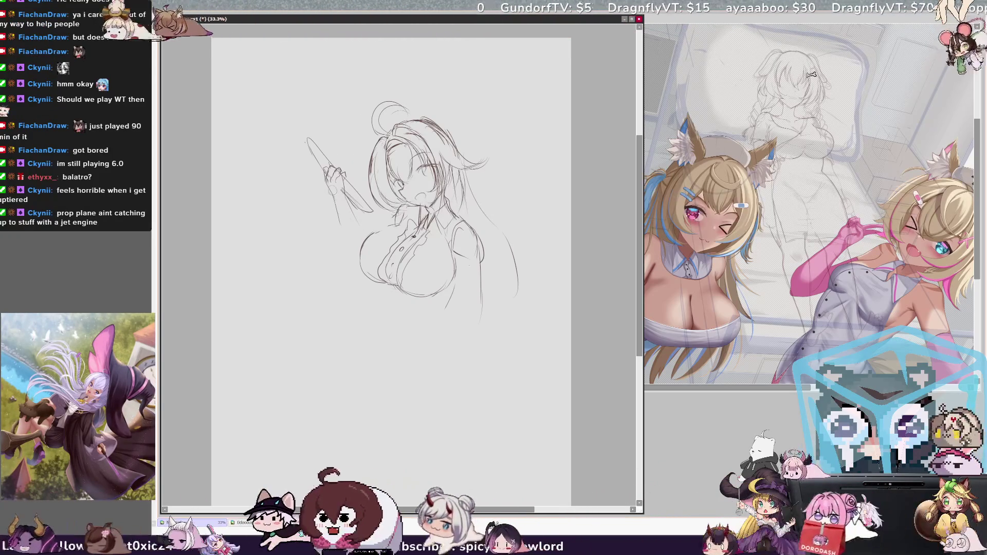
Step: Refine the hand gripping the bottle and mirror the view to check proportions
left_click_drag(343, 197, 363, 217)
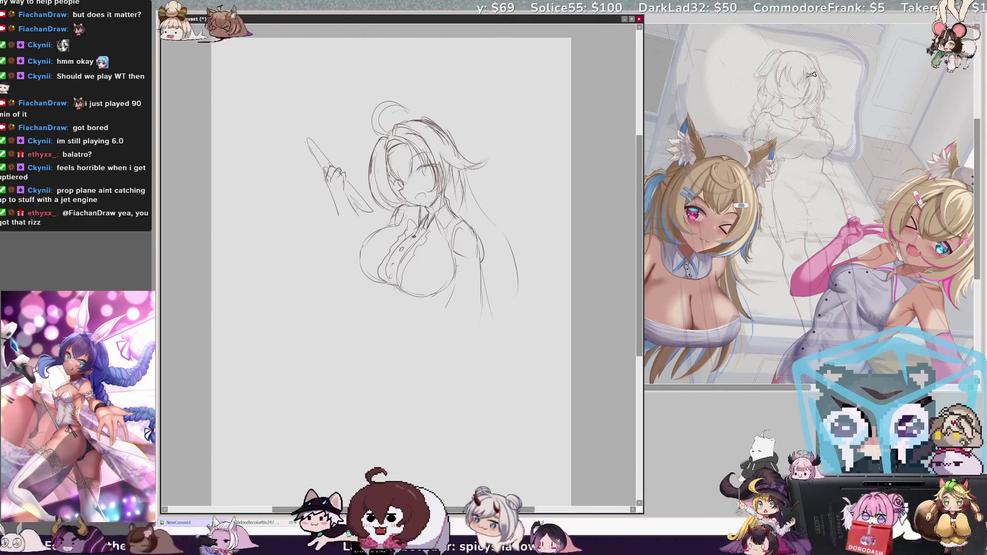
key("h")
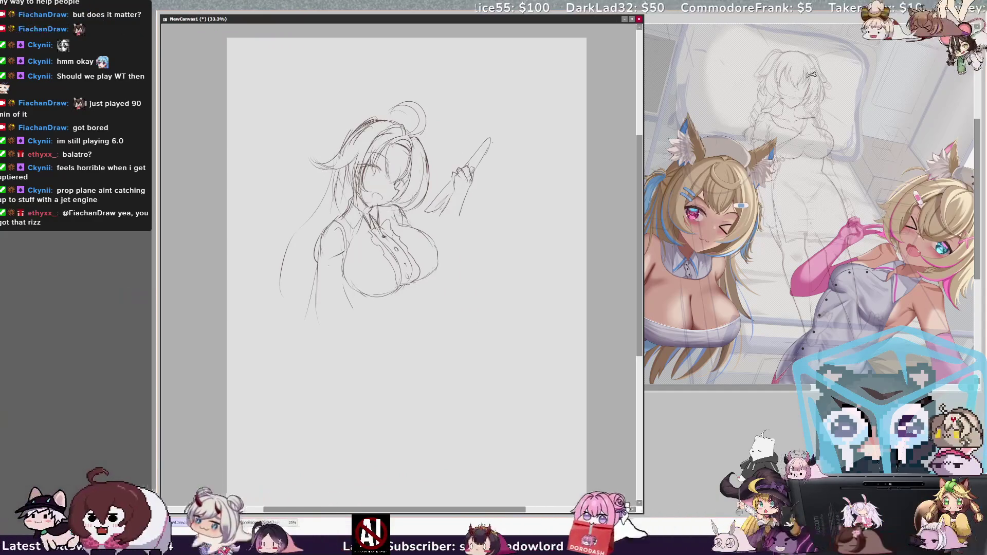